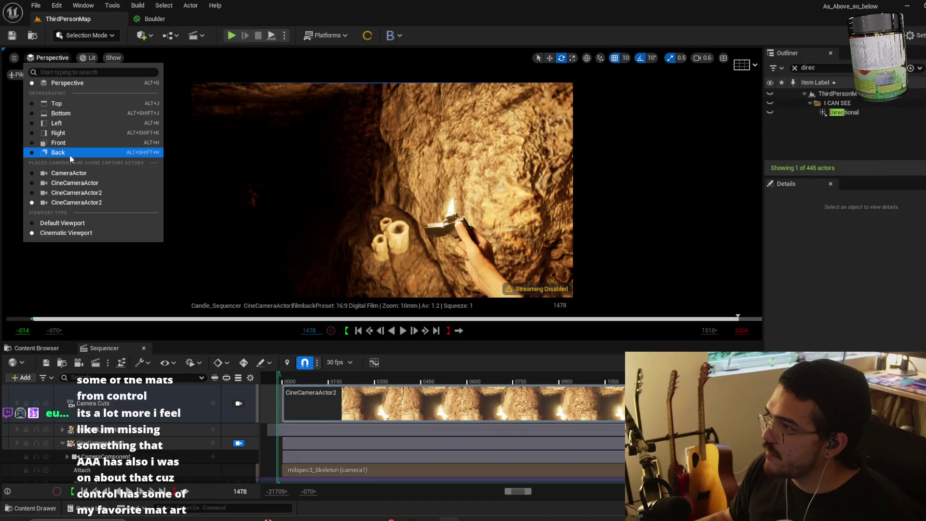
# Pilot the CameraActor, select the Base4 rock and clear the Outliner search filter.
pyautogui.click(68, 173)
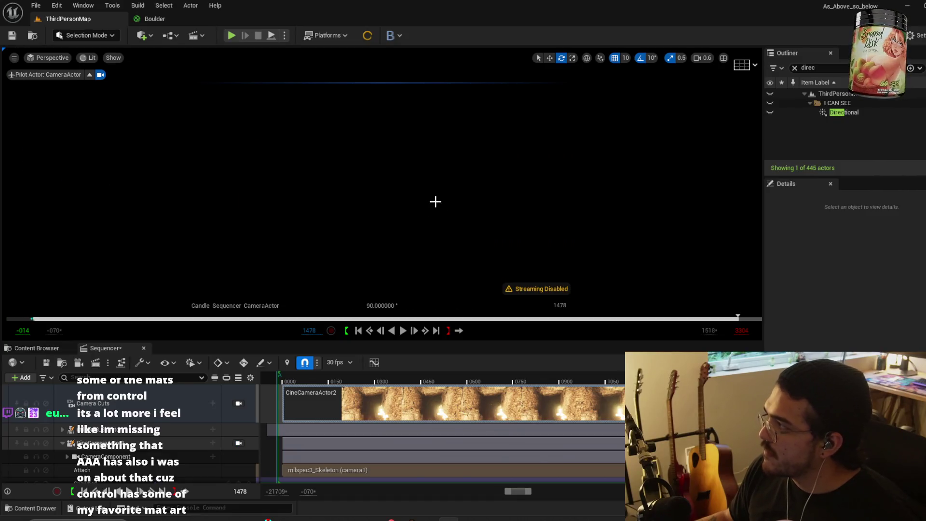
pyautogui.click(435, 202)
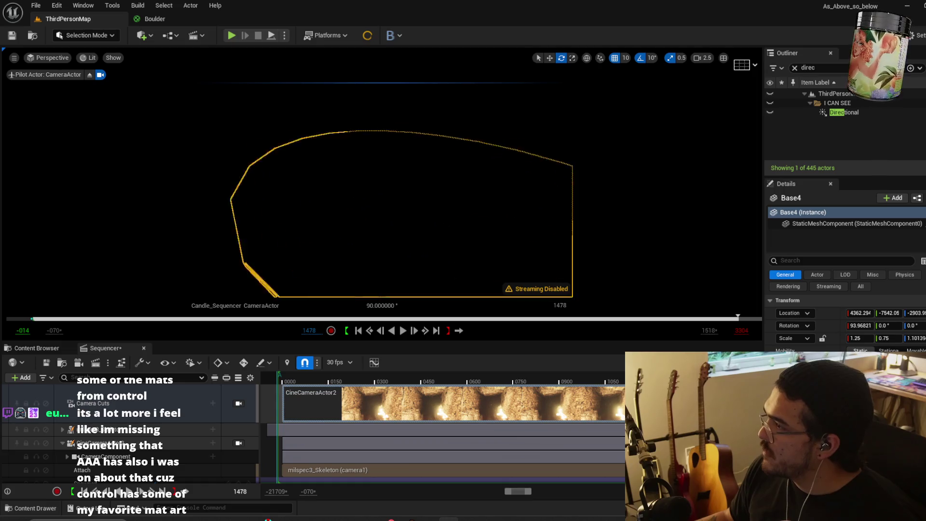
pyautogui.click(794, 68)
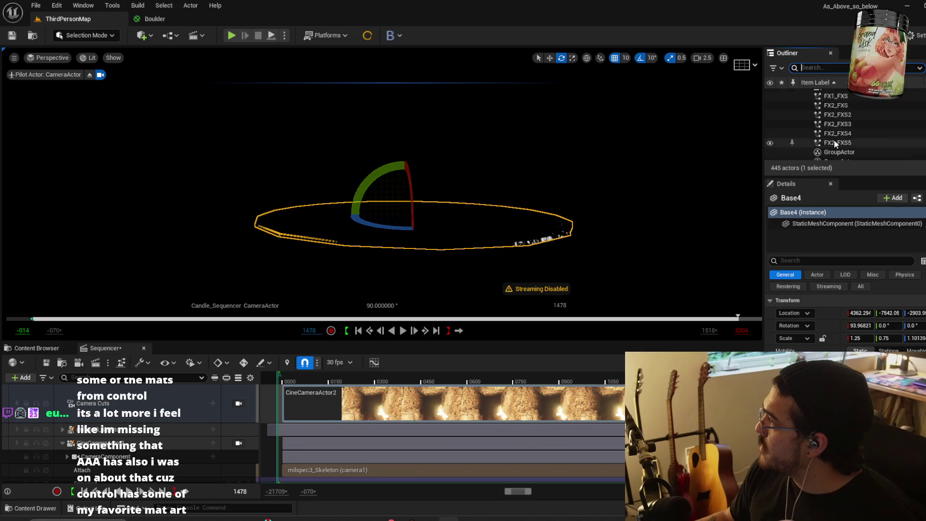
# Frame the GroupActor and fly the camera into the candlelit cave view.
pyautogui.doubleClick(838, 152)
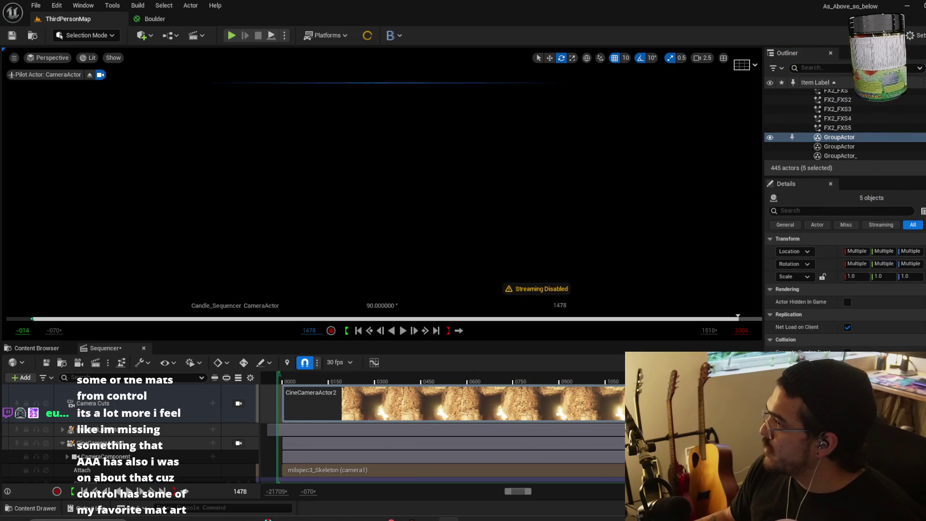
pyautogui.scroll(-2, 381, 188)
pyautogui.moveTo(381, 188)
pyautogui.mouseDown(button='right')
pyautogui.moveTo(366, 193)
pyautogui.moveTo(391, 192)
pyautogui.mouseUp(button='right')
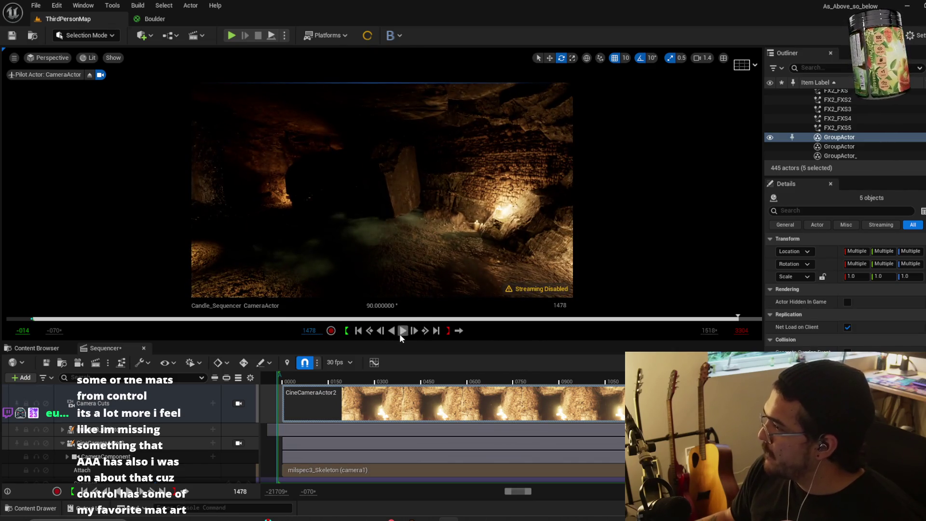
# Play the Candle_Sequencer, widen the timeline, scrub to frame 1657 and resume playback.
pyautogui.click(402, 331)
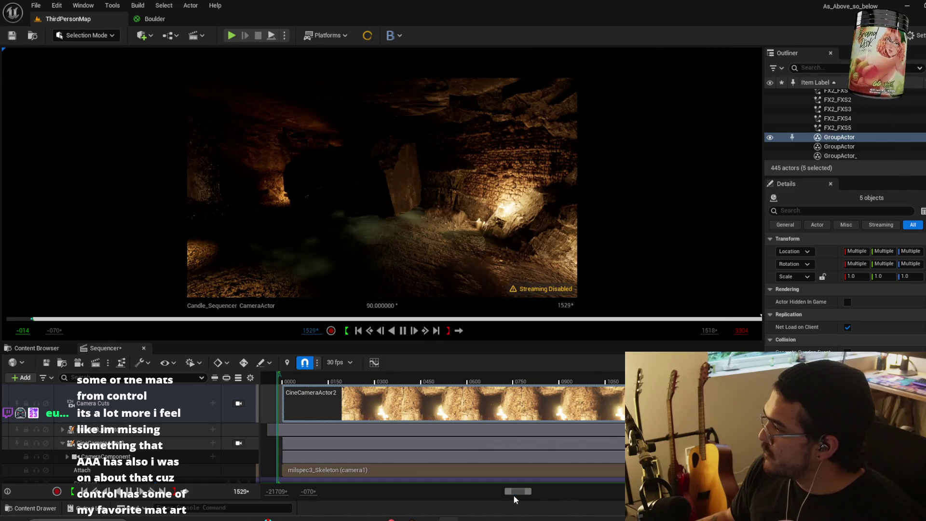
pyautogui.moveTo(531, 493); pyautogui.dragTo(540, 494)
pyautogui.moveTo(518, 383)
pyautogui.mouseDown()
pyautogui.moveTo(541, 384)
pyautogui.moveTo(529, 388)
pyautogui.mouseUp()
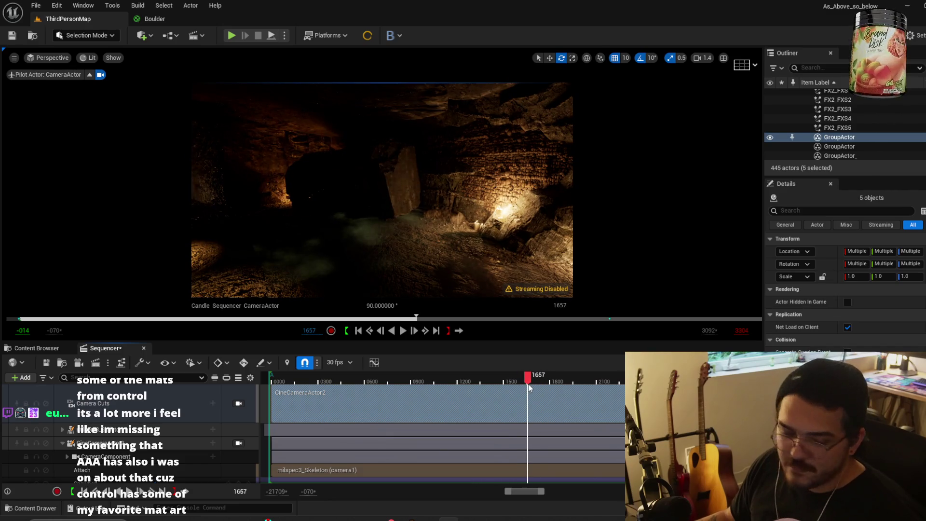
pyautogui.press('space')
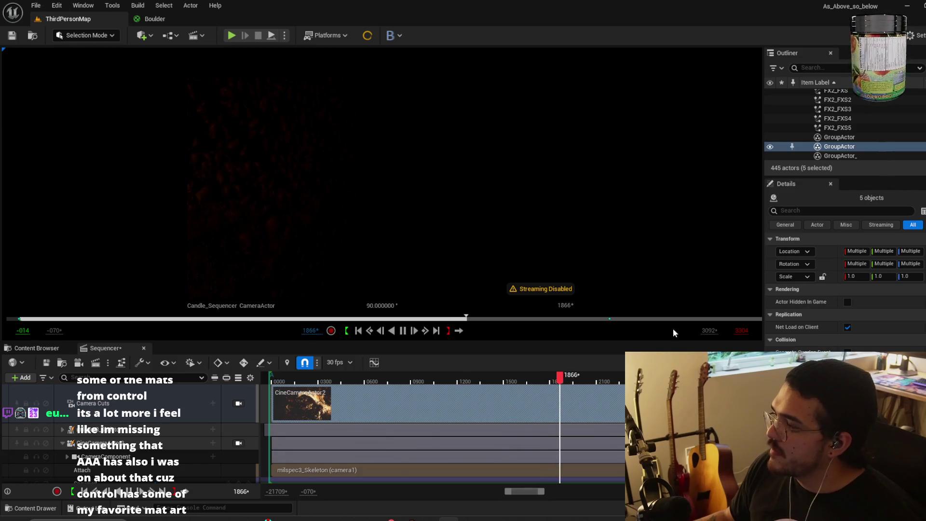
# Jump to frame 1989, scrub to about 2482, switch to scaling, and resume playback.
pyautogui.click(583, 382)
pyautogui.moveTo(649, 381); pyautogui.dragTo(657, 381)
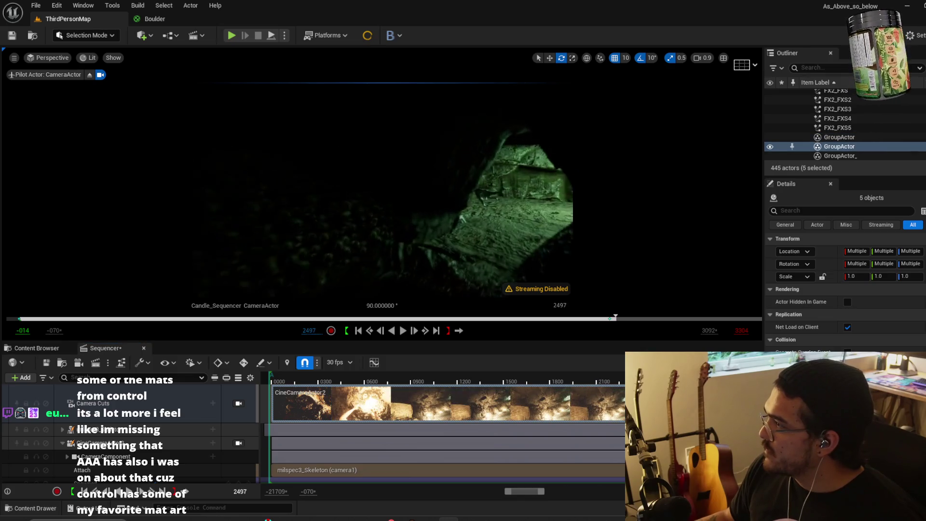
pyautogui.press('r')
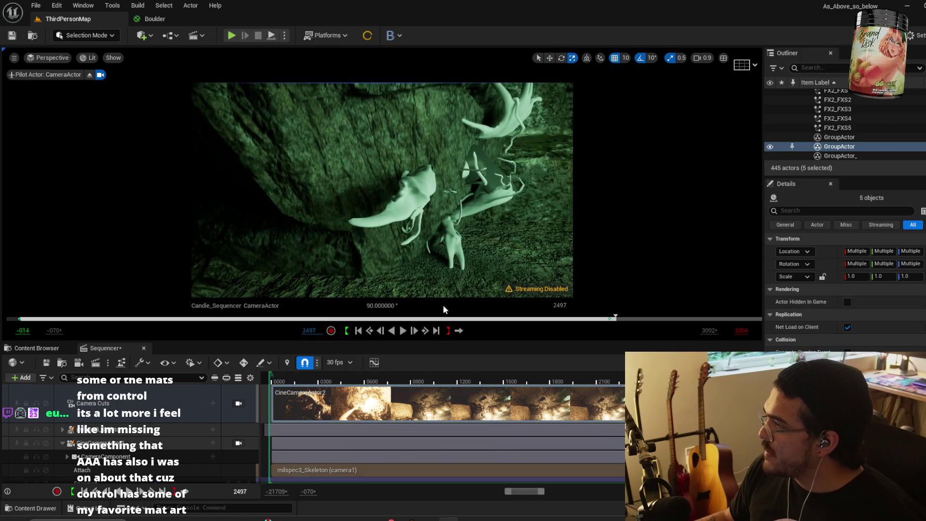
pyautogui.click(403, 332)
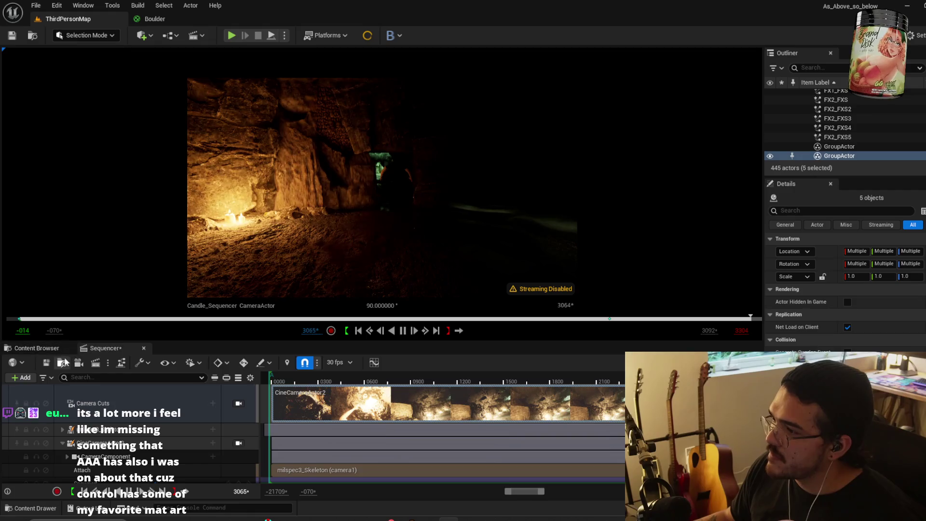
# Show the Sequencer asset folder, select a cave rock, then switch over to ZBrush.
pyautogui.click(64, 362)
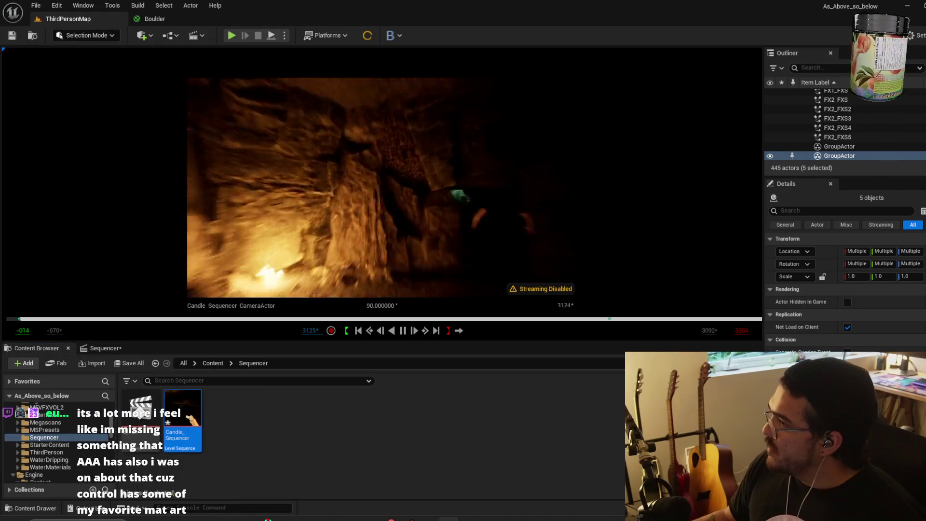
pyautogui.click(429, 185)
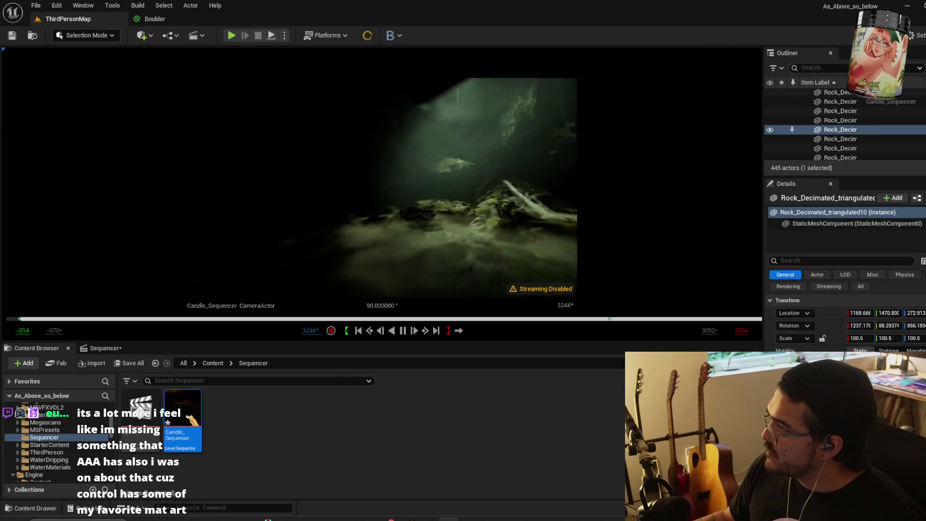
pyautogui.click(906, 6)
pyautogui.click(907, 6)
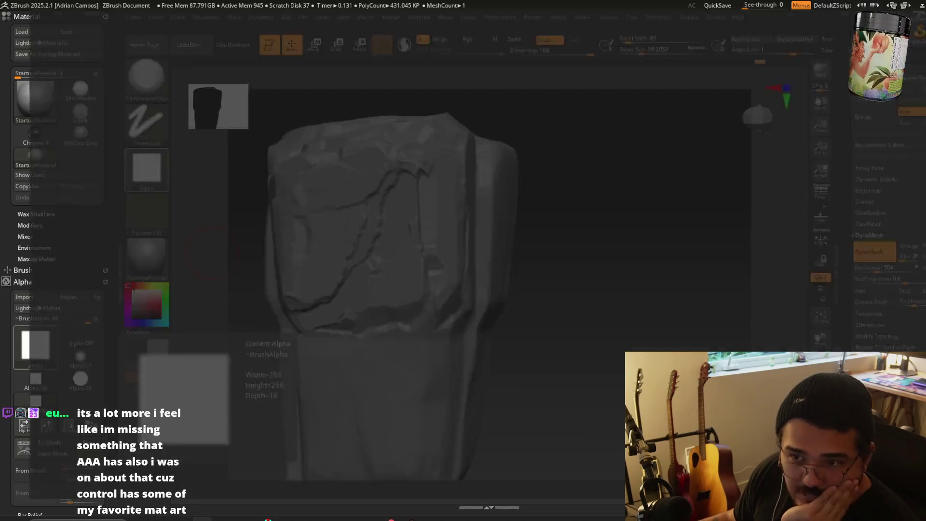
# Switch from the ZBrush pillar to the ArtStation low poly shotgun page.
pyautogui.hotkey('alt', 'Tab')
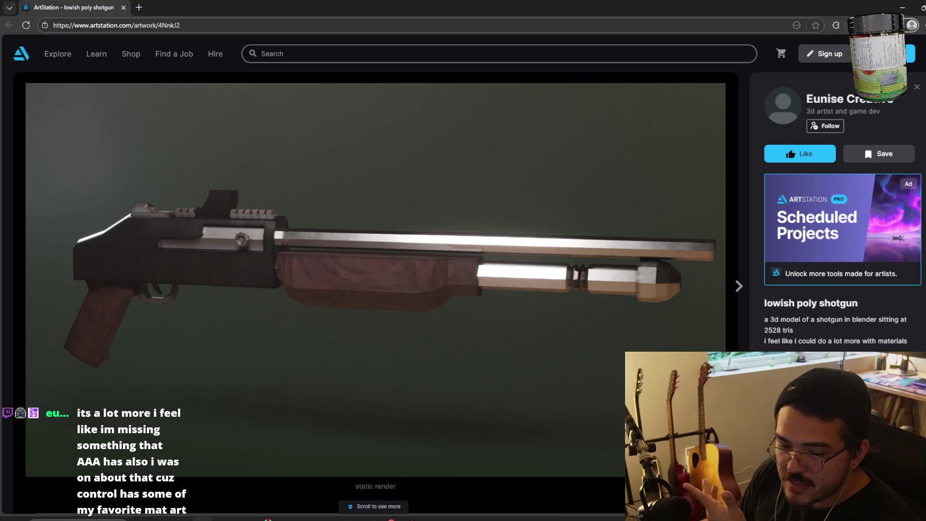
# Open the ArtStation home page in a new tab and search for 'low poly gun'.
pyautogui.rightClick(27, 52)
pyautogui.click(38, 58)
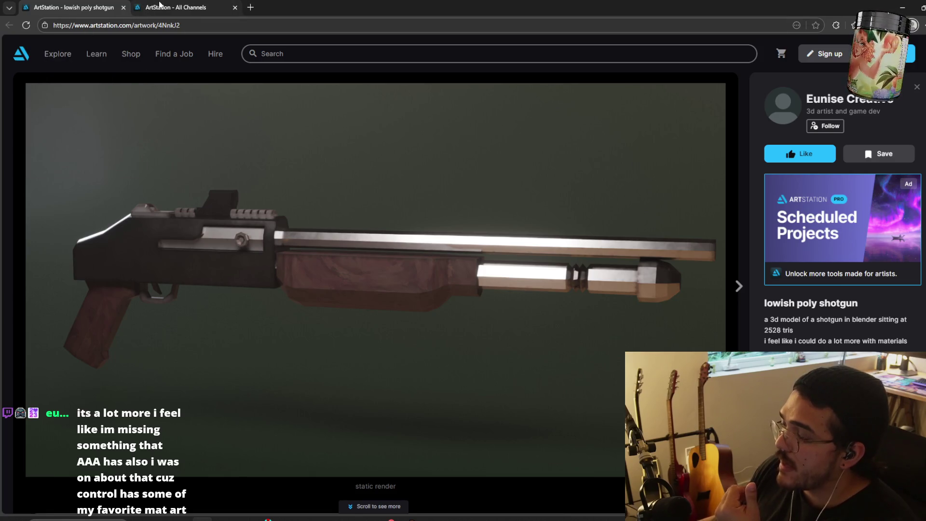
pyautogui.click(160, 5)
pyautogui.click(352, 47)
pyautogui.write('low poly gun')
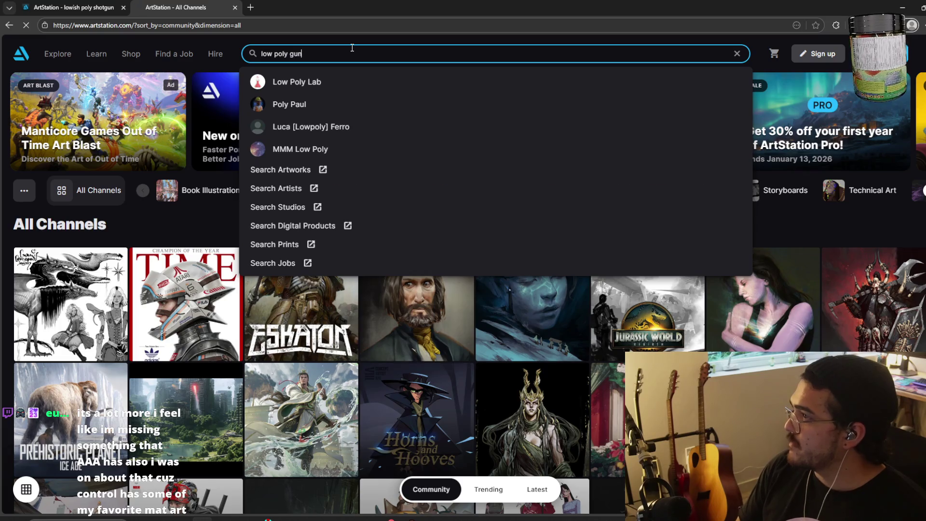
pyautogui.press('Return')
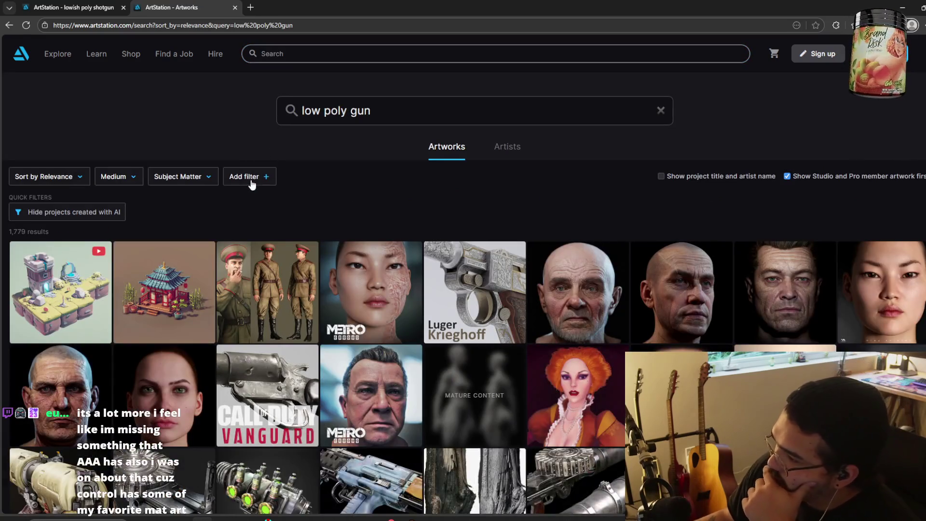
# Scroll the low poly gun results and open the Sci-Fi Revolver artwork.
pyautogui.scroll(-5, 475, 216)
pyautogui.scroll(-4, 376, 229)
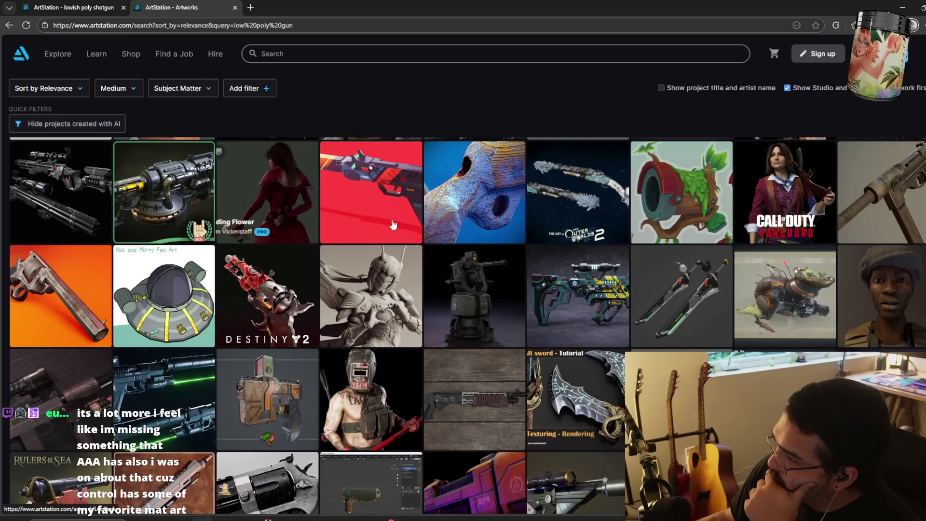
pyautogui.scroll(-4, 410, 228)
pyautogui.scroll(-4, 338, 207)
pyautogui.scroll(-4, 280, 193)
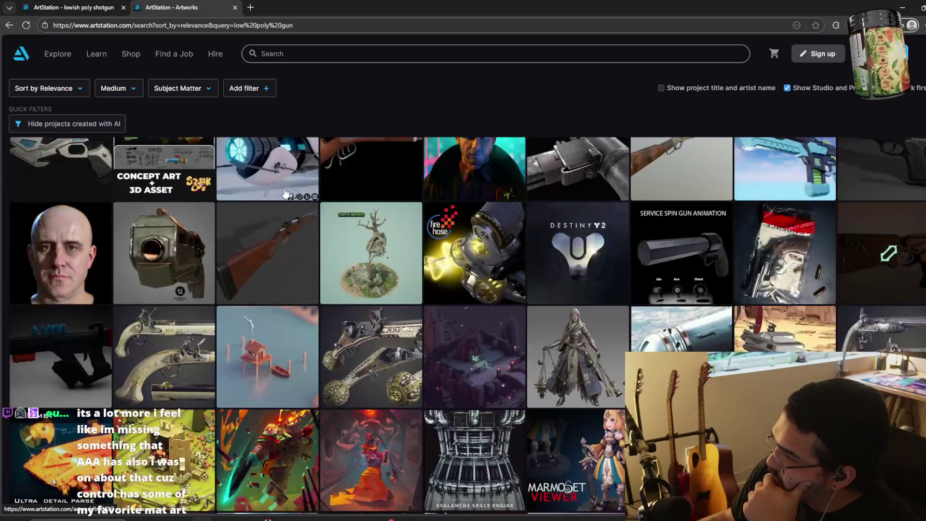
pyautogui.click(164, 234)
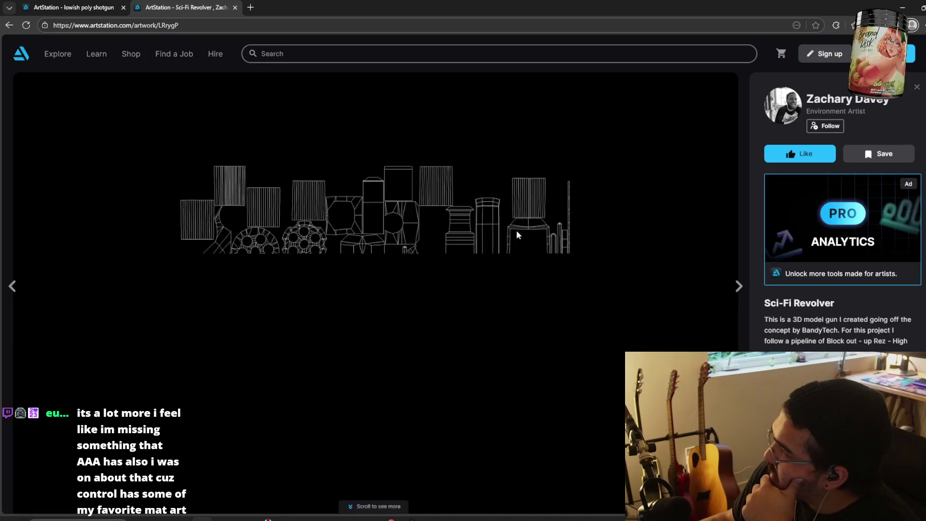
# Browse the Sci-Fi Revolver images, then return to the results and select the Search box.
pyautogui.scroll(-12, 390, 180)
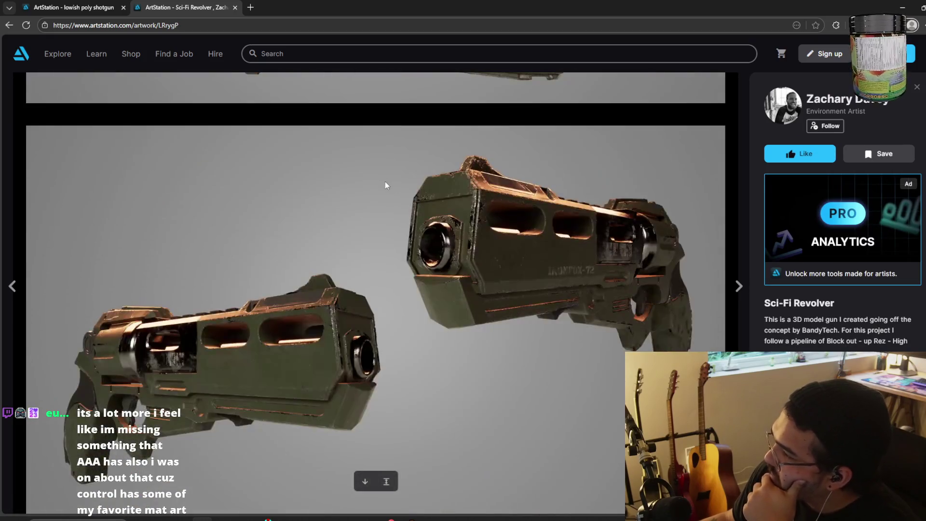
pyautogui.scroll(-8, 372, 188)
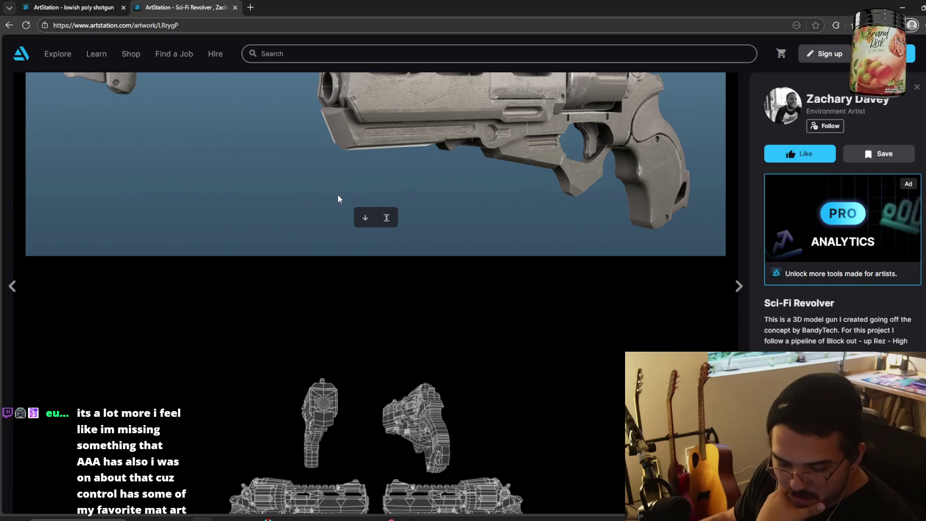
pyautogui.scroll(-5, 339, 195)
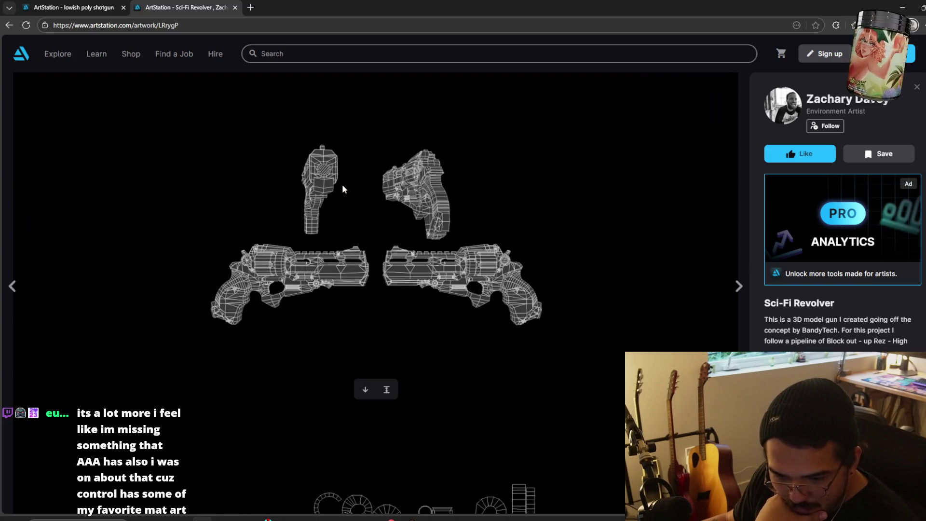
pyautogui.scroll(-5, 344, 183)
pyautogui.scroll(-4, 348, 176)
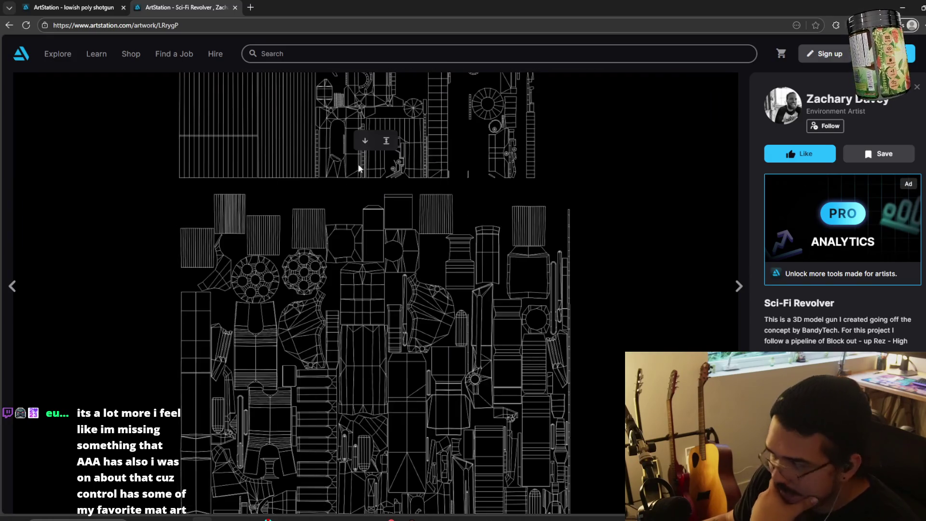
pyautogui.scroll(-10, 358, 164)
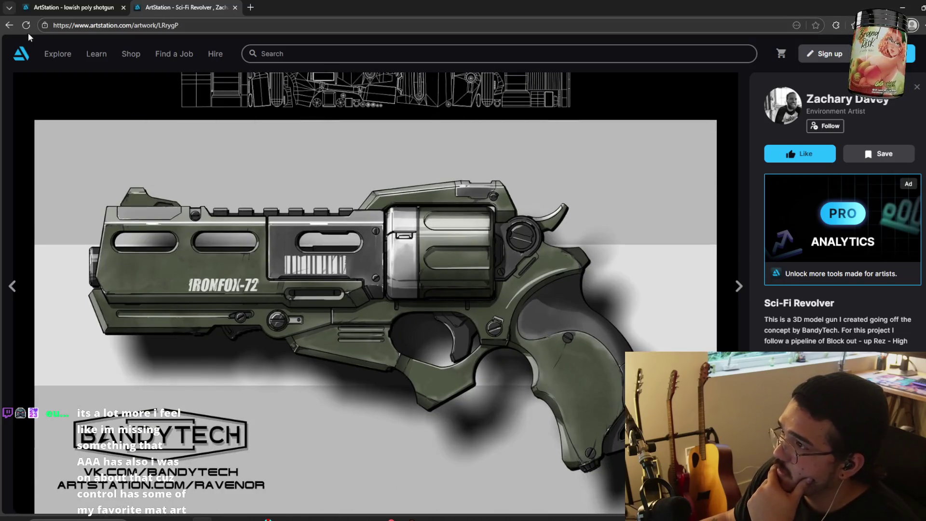
pyautogui.click(9, 25)
pyautogui.click(357, 54)
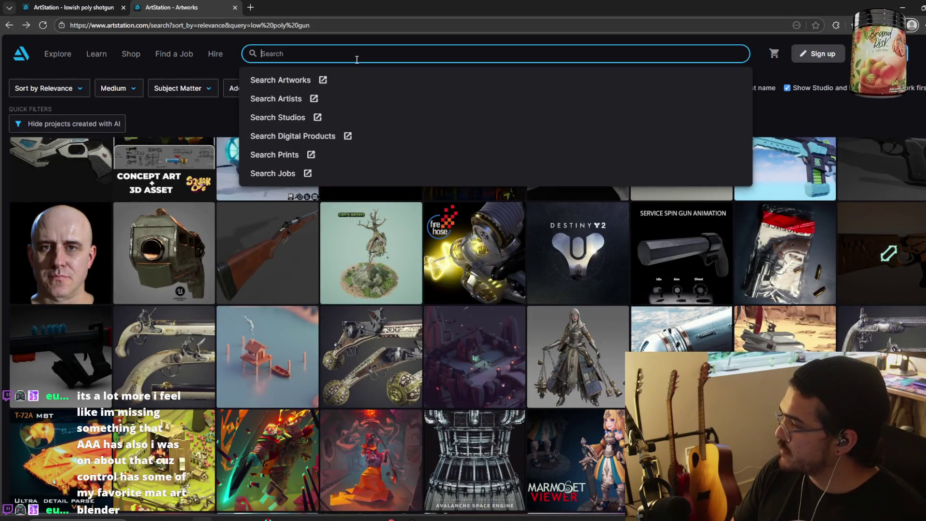
# Scroll the search results and open the Sten MK 2 artwork.
pyautogui.scroll(-5, 323, 266)
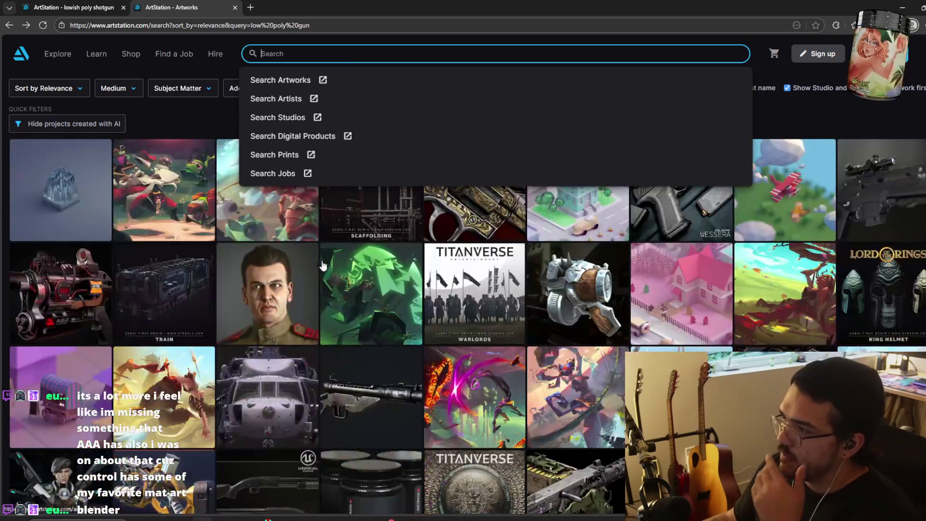
pyautogui.scroll(-3, 306, 268)
pyautogui.scroll(2, 338, 280)
pyautogui.click(382, 285)
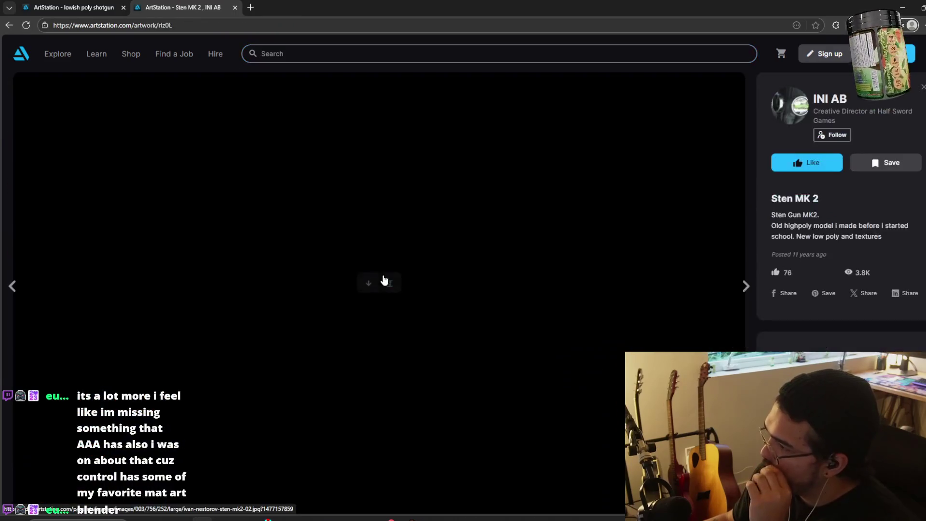
# View the Sten MK 2 render, open a blank tab, and return to the lowish poly shotgun.
pyautogui.scroll(-5, 270, 240)
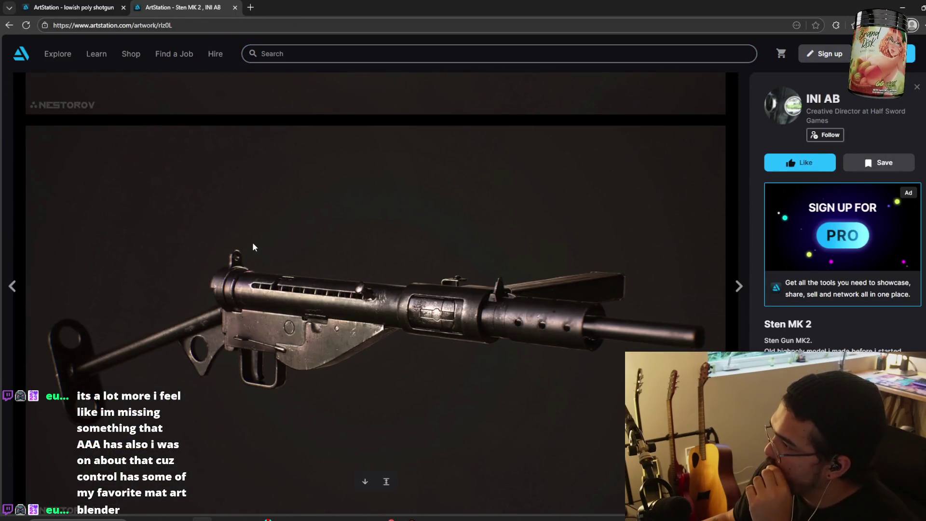
pyautogui.scroll(-5, 243, 258)
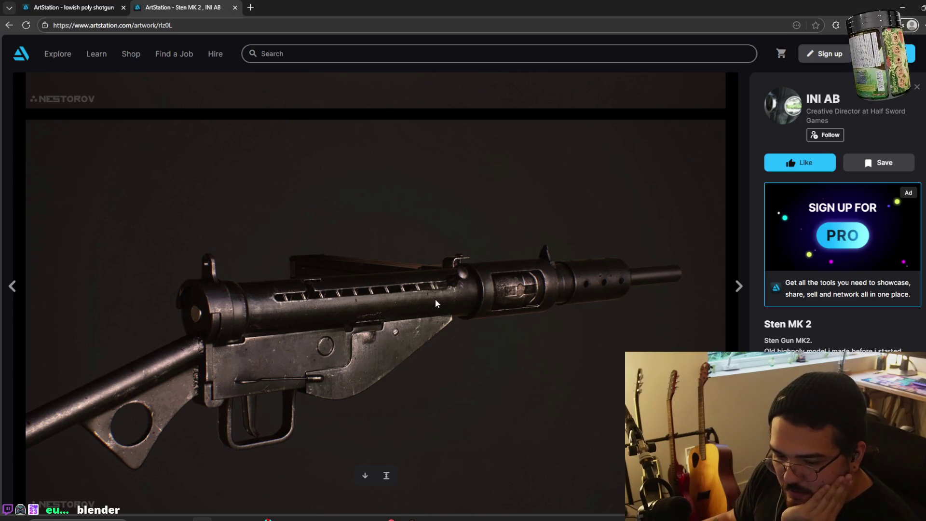
pyautogui.hotkey('ctrl', 't')
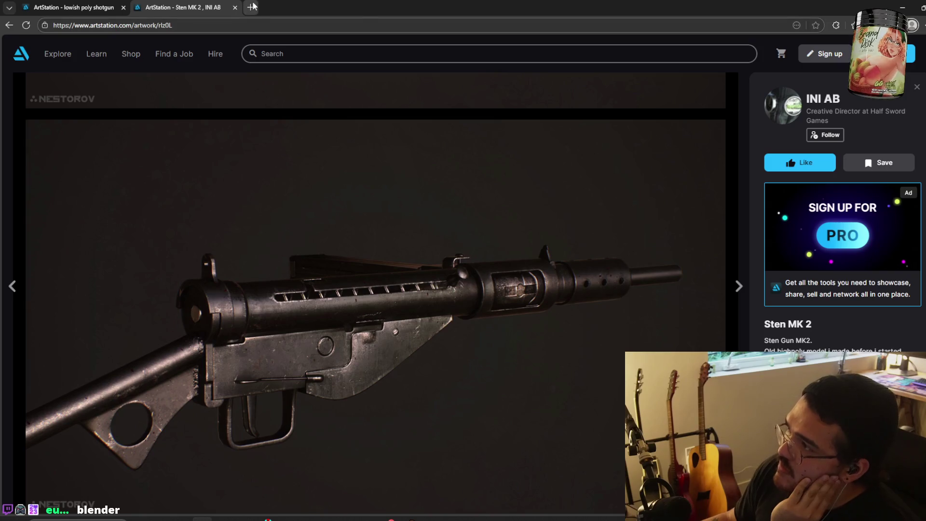
pyautogui.click(87, 7)
# Scroll through the lowish poly shotgun page's turntable videos.
pyautogui.scroll(-10, 378, 247)
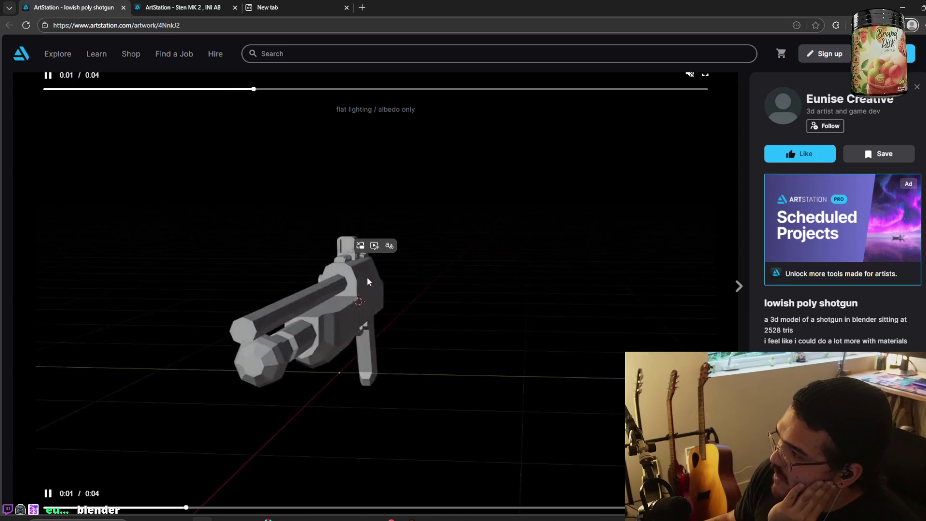
pyautogui.scroll(-15, 356, 306)
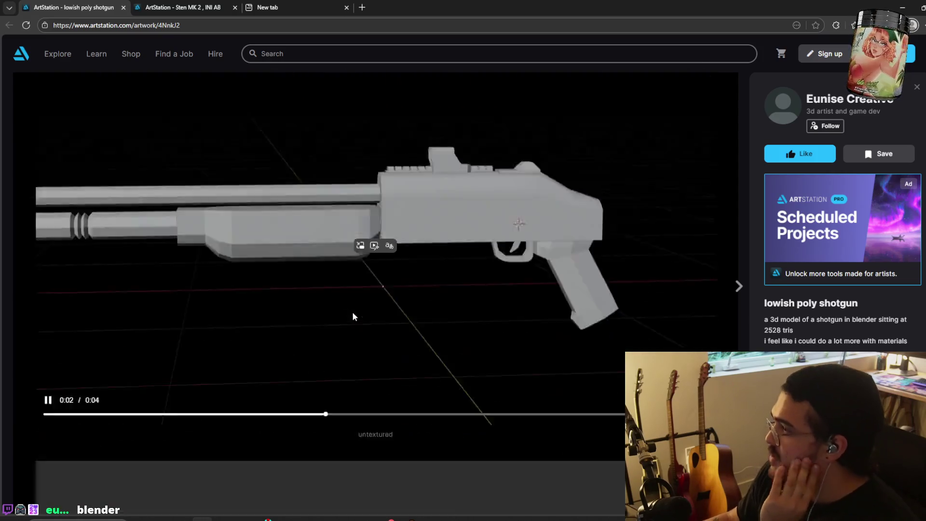
pyautogui.scroll(-2, 294, 314)
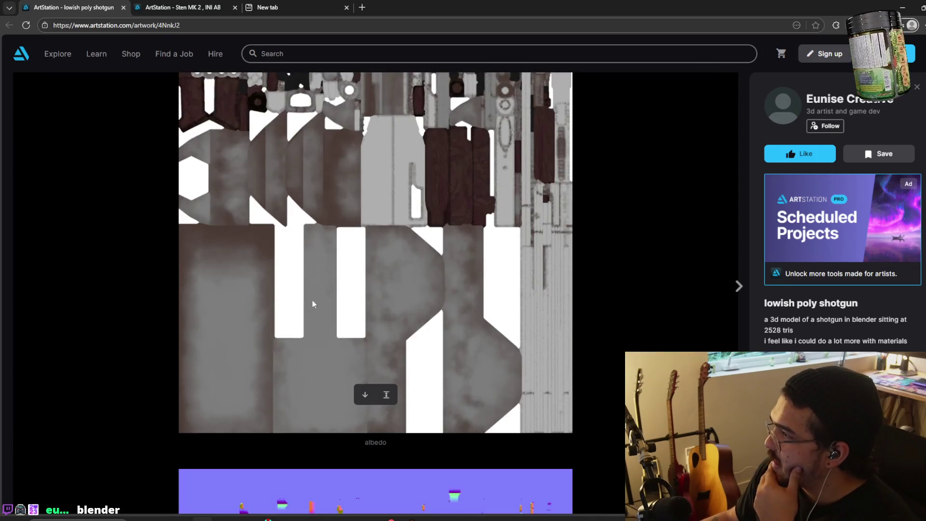
pyautogui.scroll(3, 367, 289)
pyautogui.scroll(-7, 280, 288)
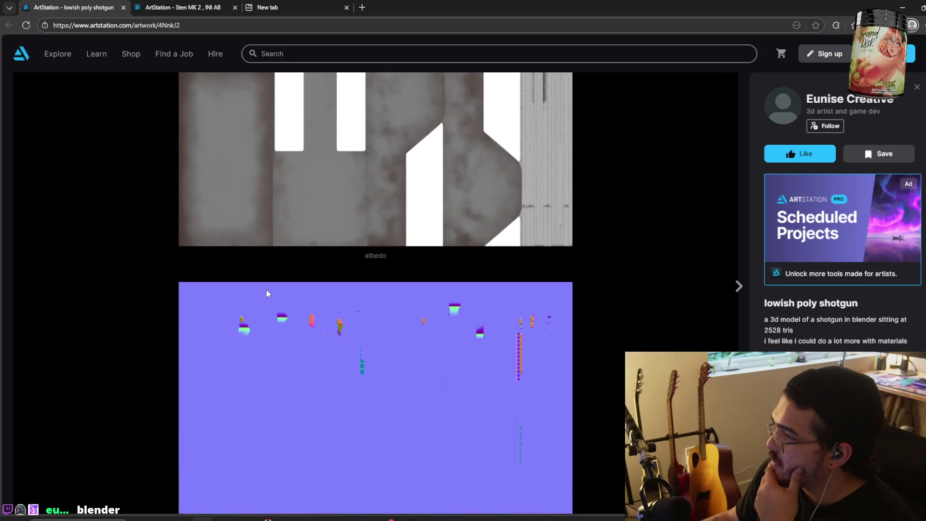
pyautogui.scroll(-5, 386, 291)
pyautogui.scroll(2, 463, 275)
pyautogui.scroll(-3, 504, 264)
pyautogui.scroll(3, 467, 263)
pyautogui.scroll(5, 508, 193)
# Review the albedo, normal and roughness maps and renders, then load YouTube in the blank tab.
pyautogui.scroll(-4, 455, 319)
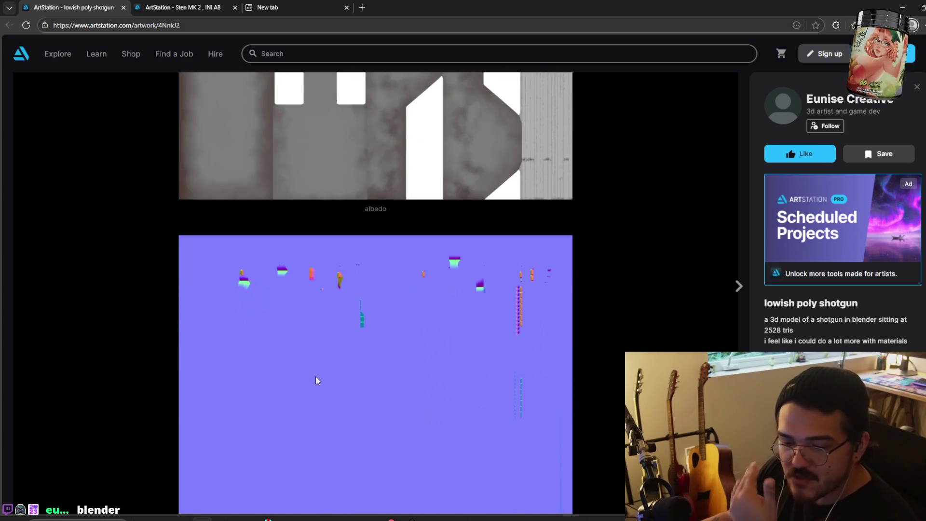
pyautogui.scroll(-10, 317, 376)
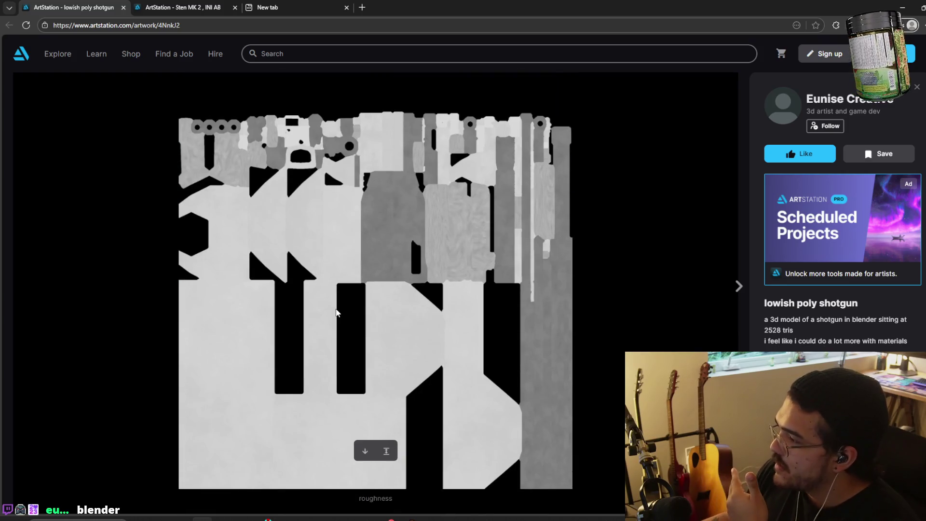
pyautogui.scroll(15, 486, 266)
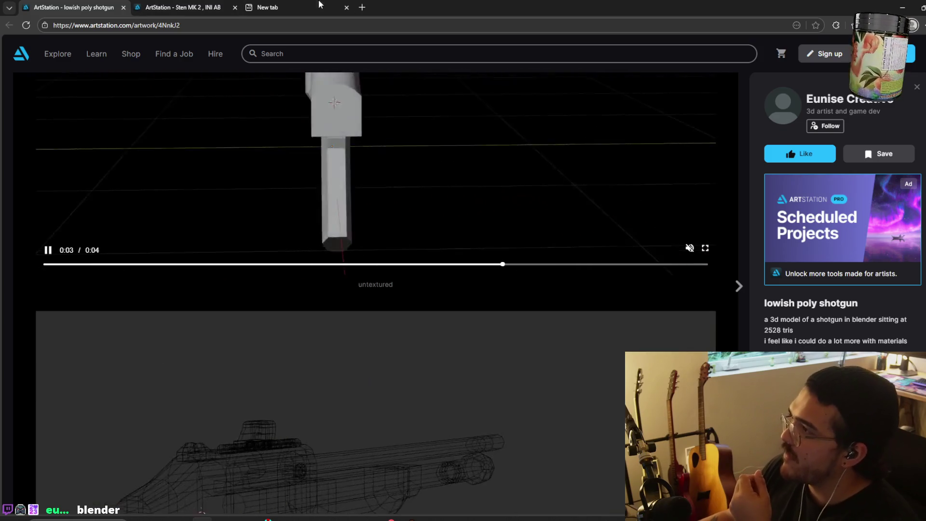
pyautogui.scroll(8, 377, 222)
pyautogui.scroll(-5, 376, 228)
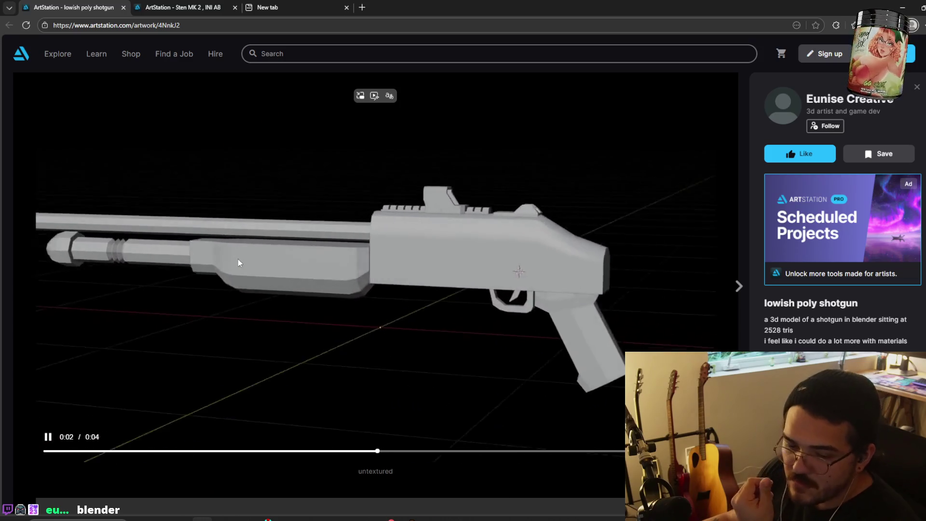
pyautogui.scroll(-5, 243, 284)
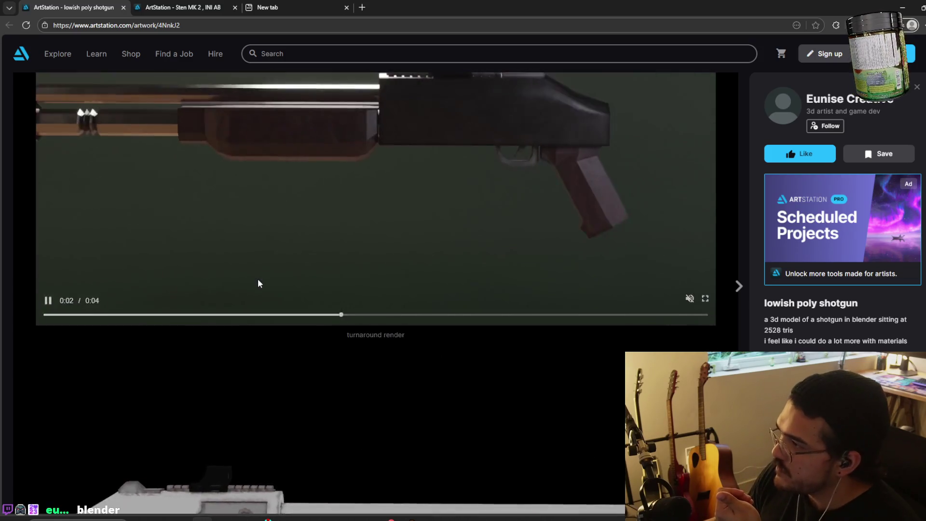
pyautogui.scroll(-5, 261, 282)
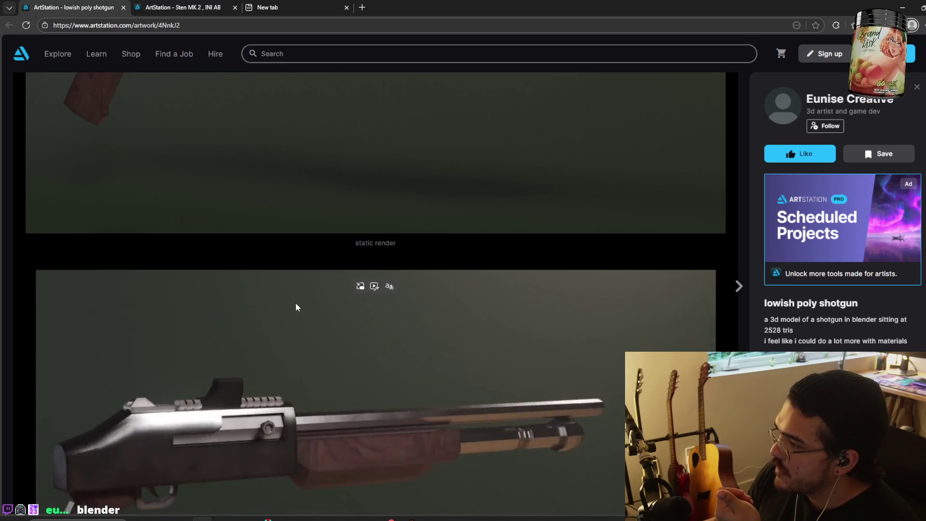
pyautogui.scroll(5, 310, 287)
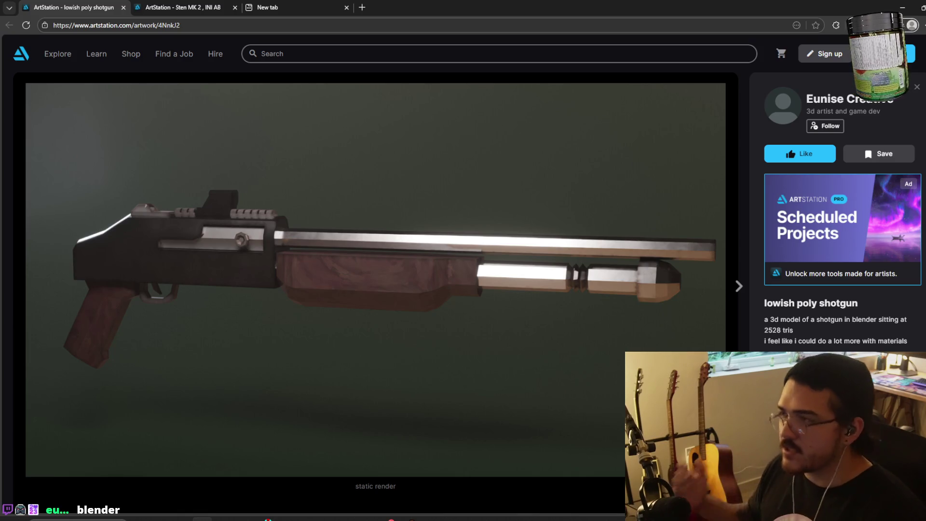
pyautogui.click(333, 7)
pyautogui.click(534, 134)
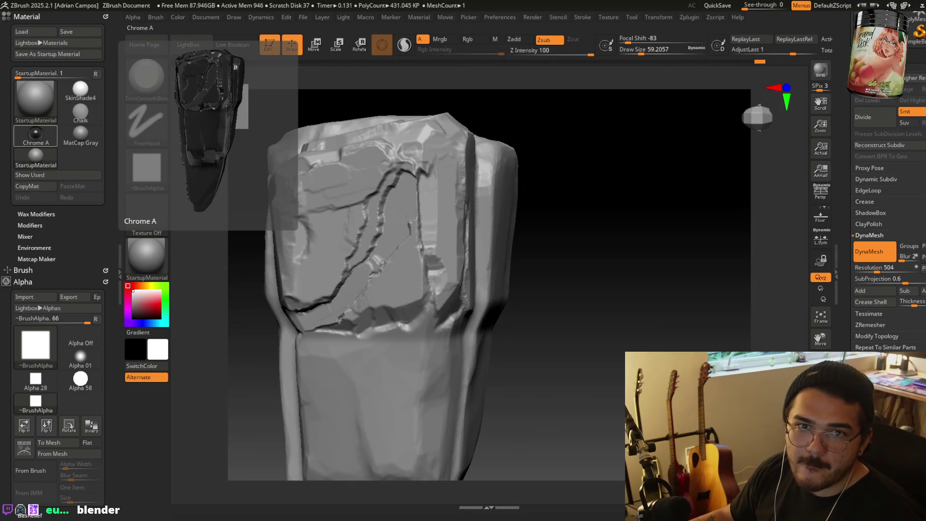
# Search YouTube for 'blender material studies'.
pyautogui.hotkey('alt', 'Tab')
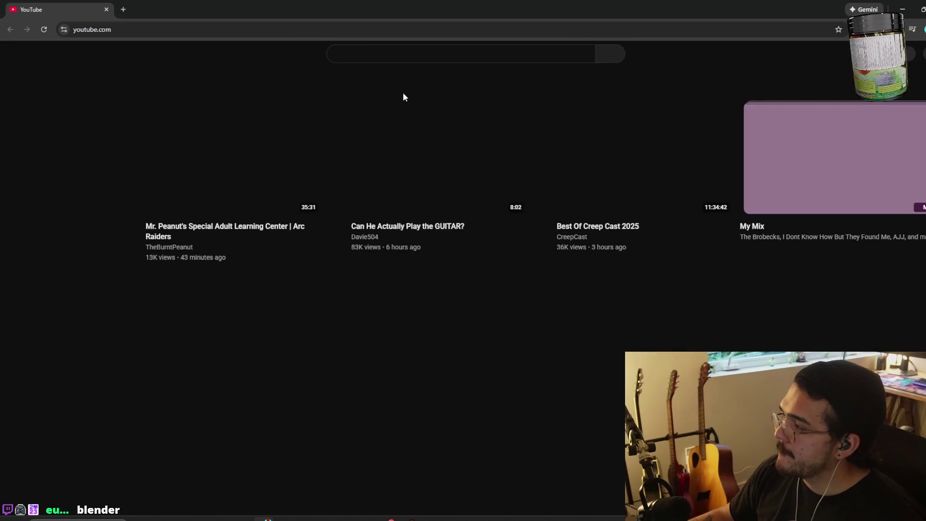
pyautogui.click(428, 57)
pyautogui.write('blender material stu')
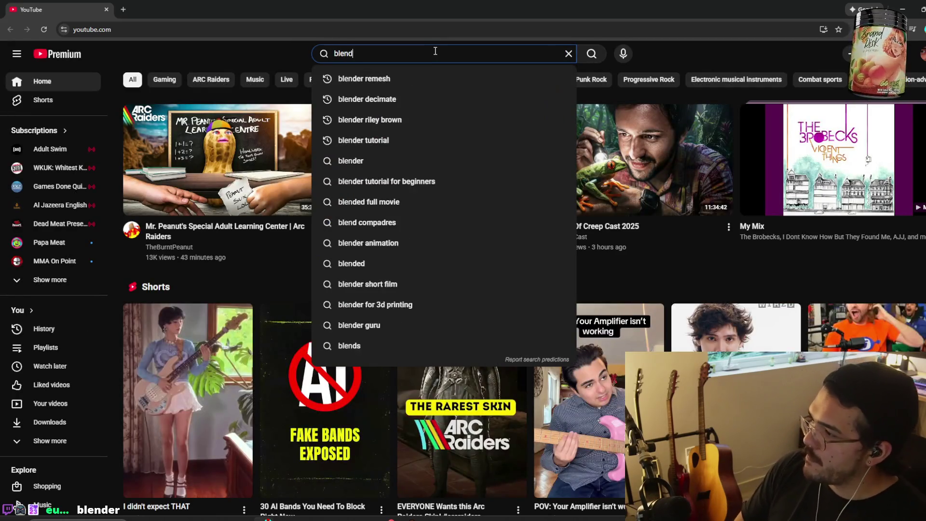
pyautogui.write('dies')
pyautogui.press('Return')
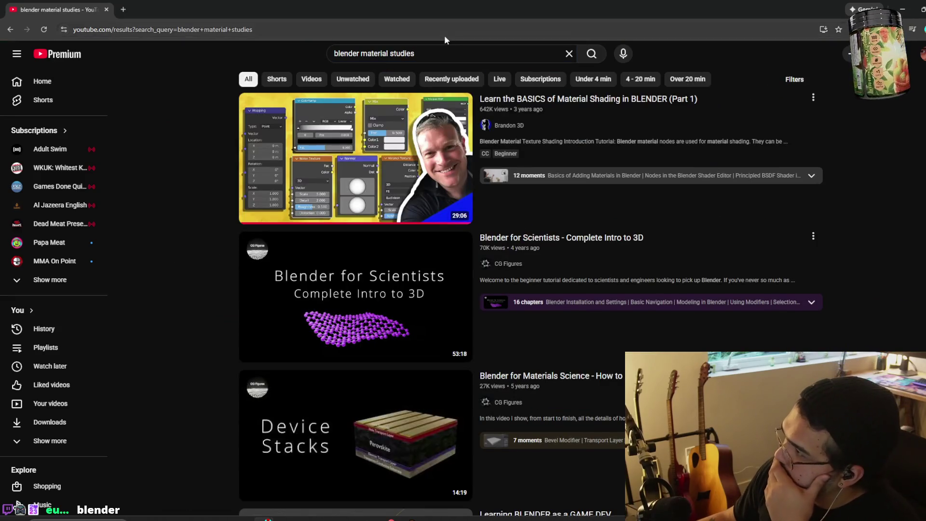
# Search 'blender pbr setup', then open and leave the Instantly Set Up PBR Materials video.
pyautogui.click(425, 48)
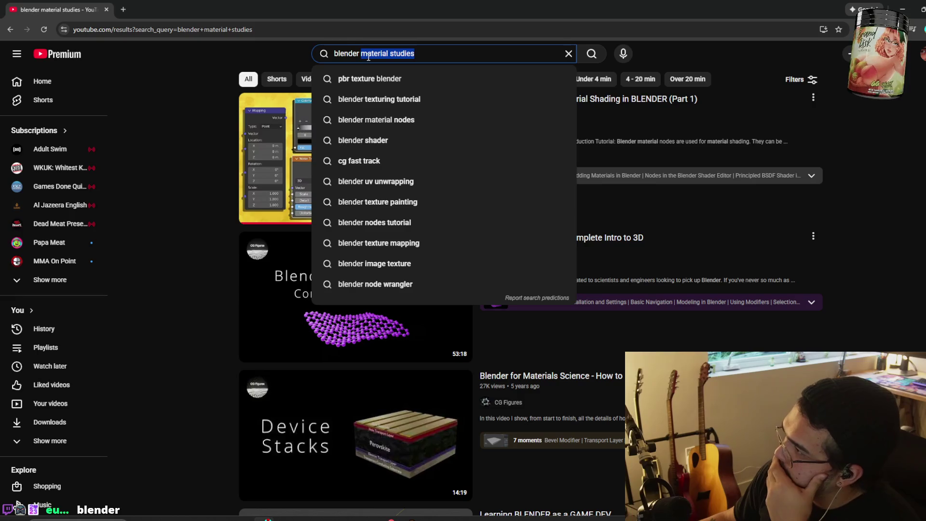
pyautogui.write('pbr setup')
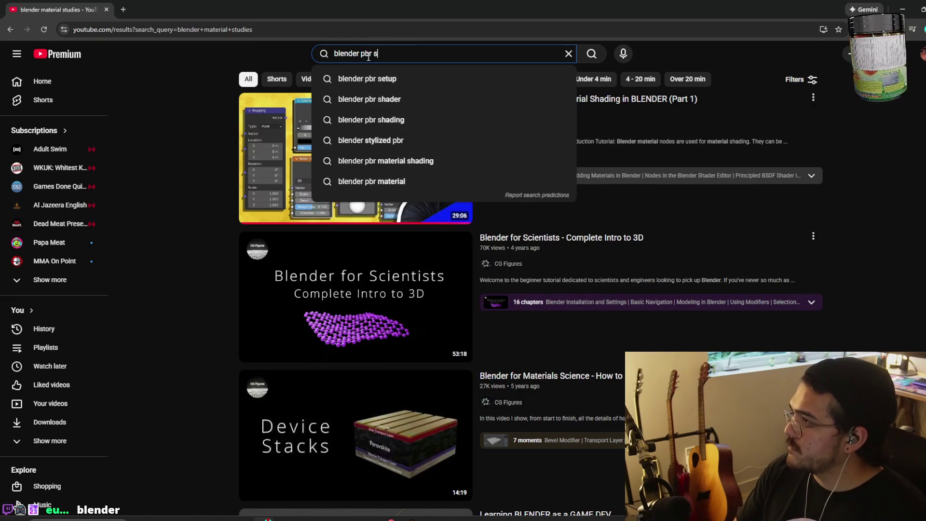
pyautogui.press('Return')
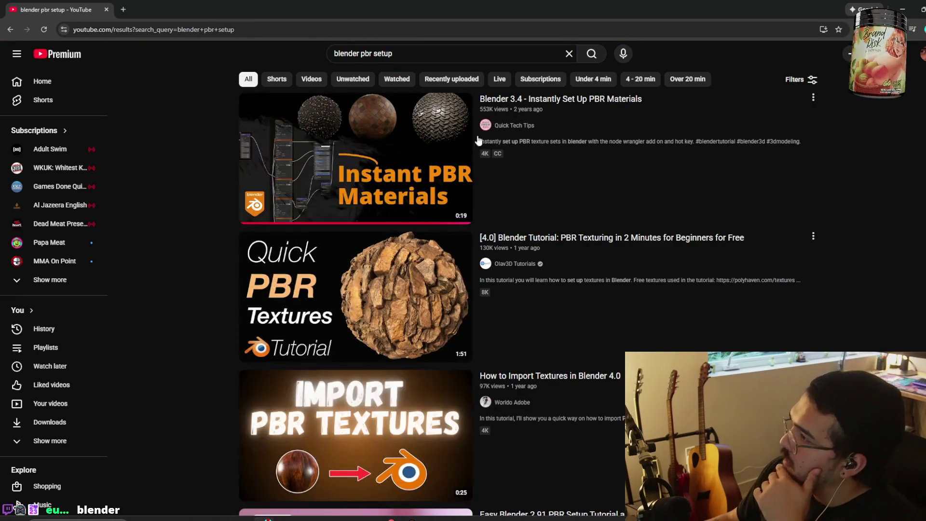
pyautogui.click(332, 148)
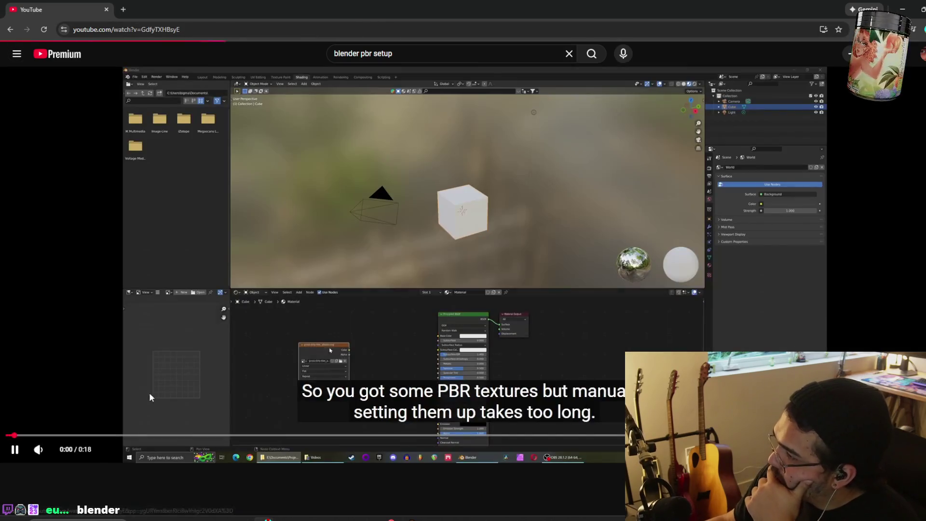
pyautogui.click(9, 30)
# Revise the query to 'blender pbr creation' and run the search.
pyautogui.click(354, 127)
pyautogui.click(385, 54)
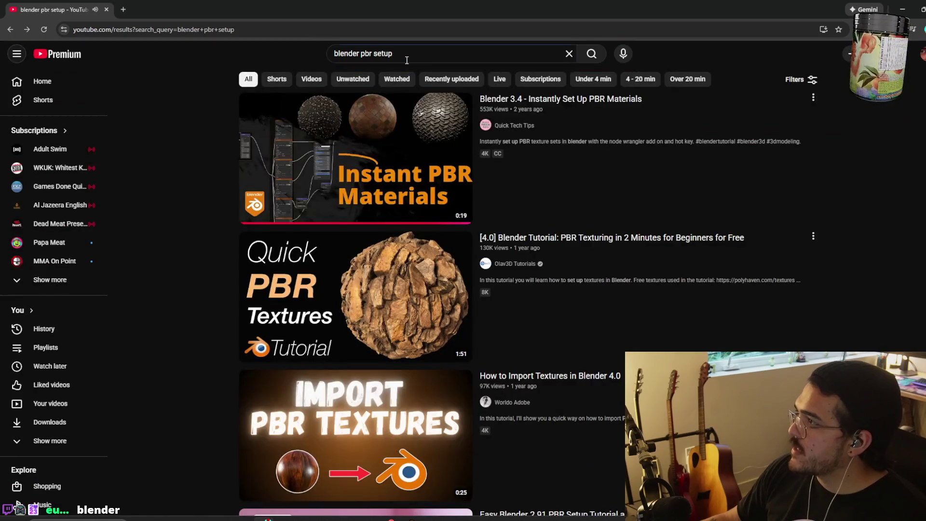
pyautogui.click(424, 54)
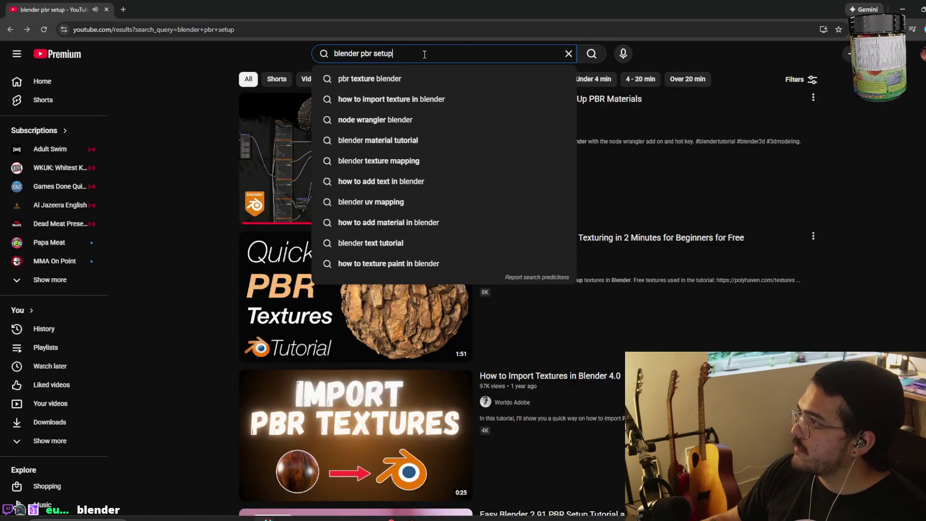
pyautogui.write('c')
pyautogui.press('BackSpace')
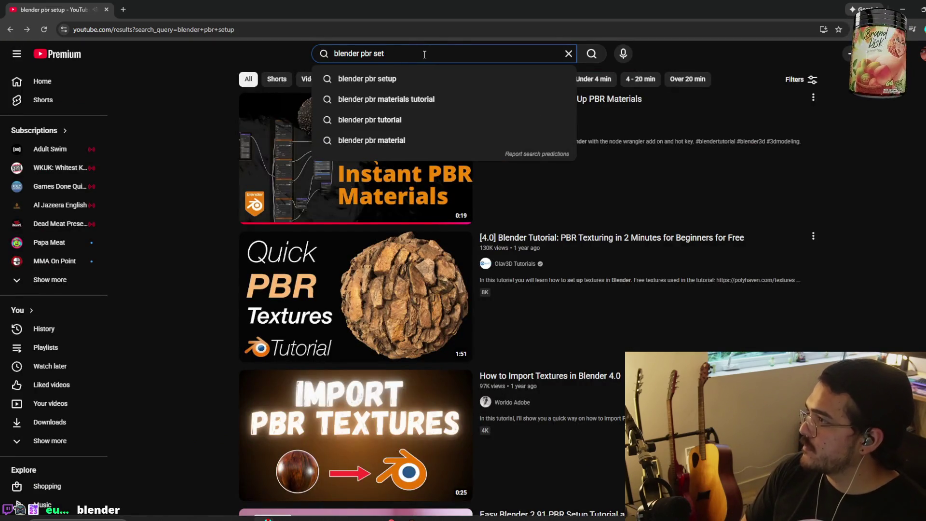
pyautogui.press('BackSpace')
pyautogui.press('BackSpace')
pyautogui.press('BackSpace')
pyautogui.write('creation')
pyautogui.press('Return')
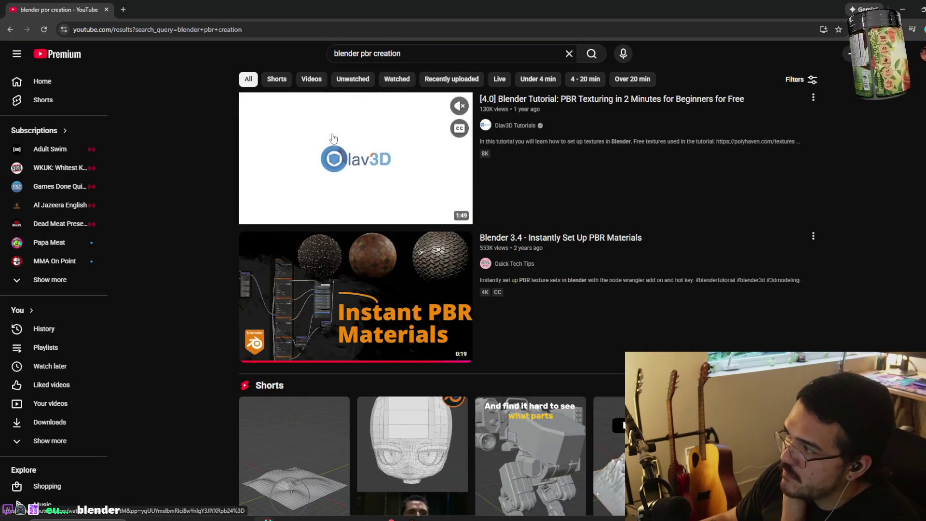
pyautogui.scroll(-6, 314, 236)
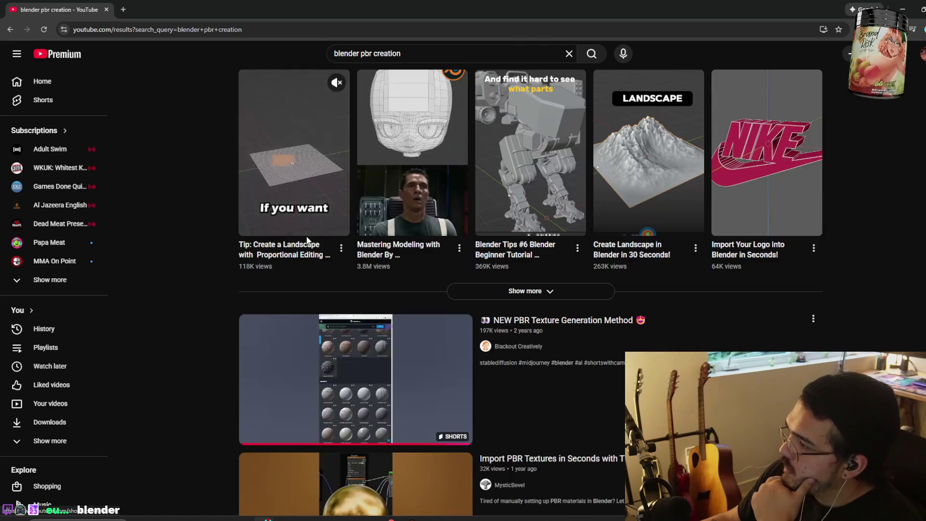
pyautogui.scroll(-5, 305, 243)
pyautogui.scroll(-15, 229, 261)
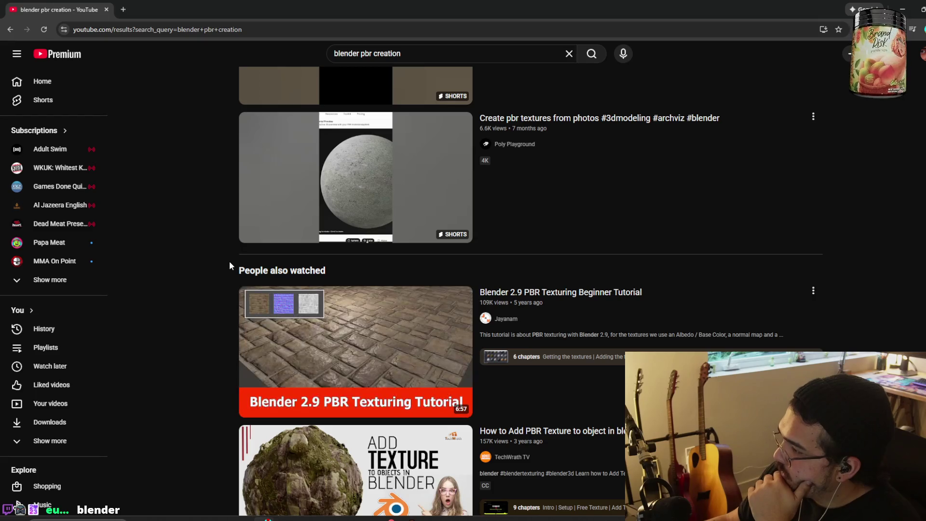
pyautogui.scroll(-5, 230, 262)
pyautogui.scroll(-8, 212, 289)
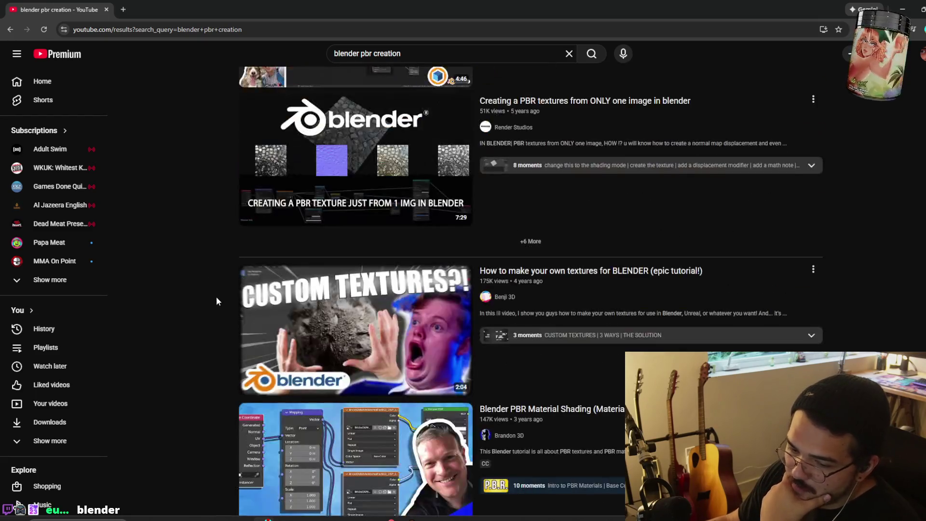
pyautogui.scroll(-3, 226, 295)
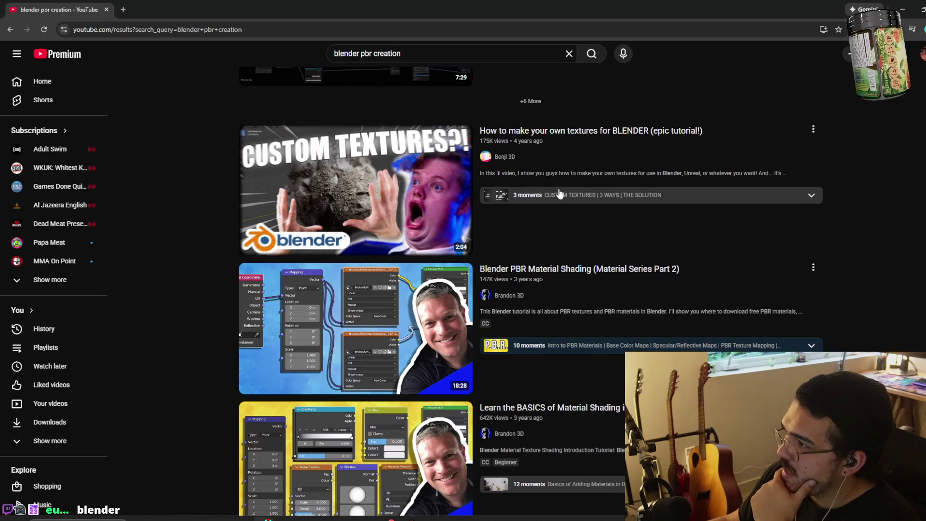
pyautogui.scroll(-18, 839, 287)
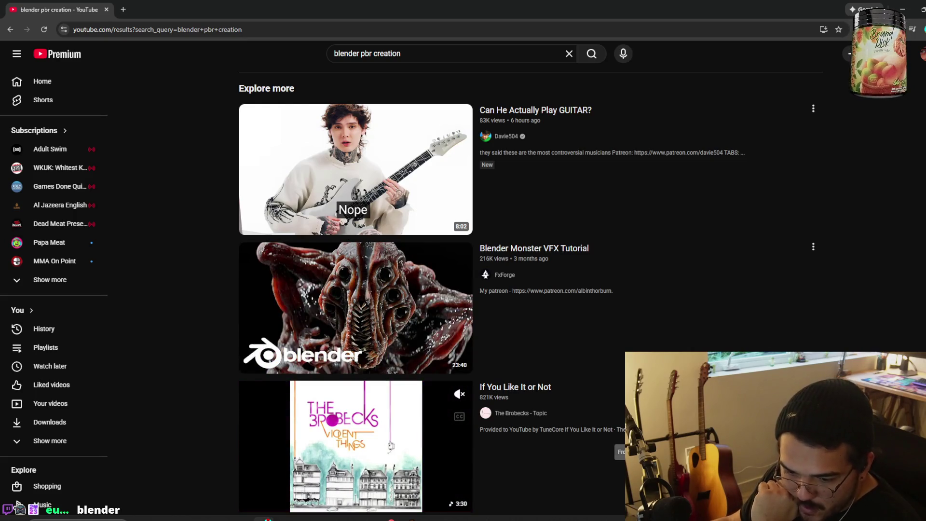
pyautogui.scroll(-4, 675, 424)
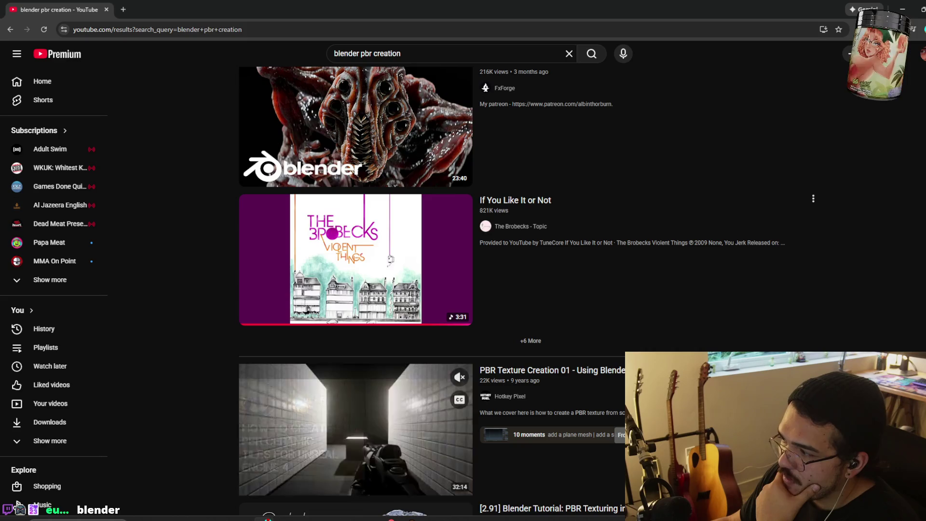
pyautogui.scroll(-8, 675, 424)
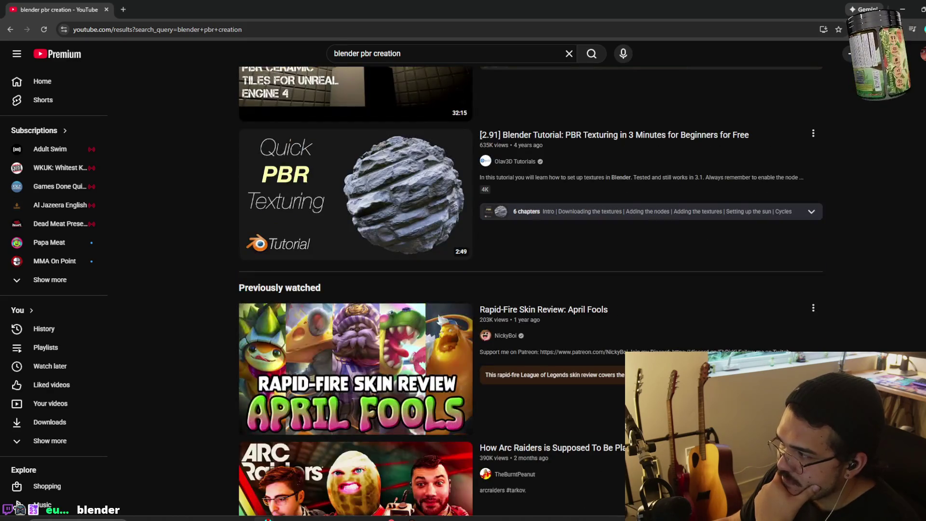
pyautogui.scroll(5, 675, 424)
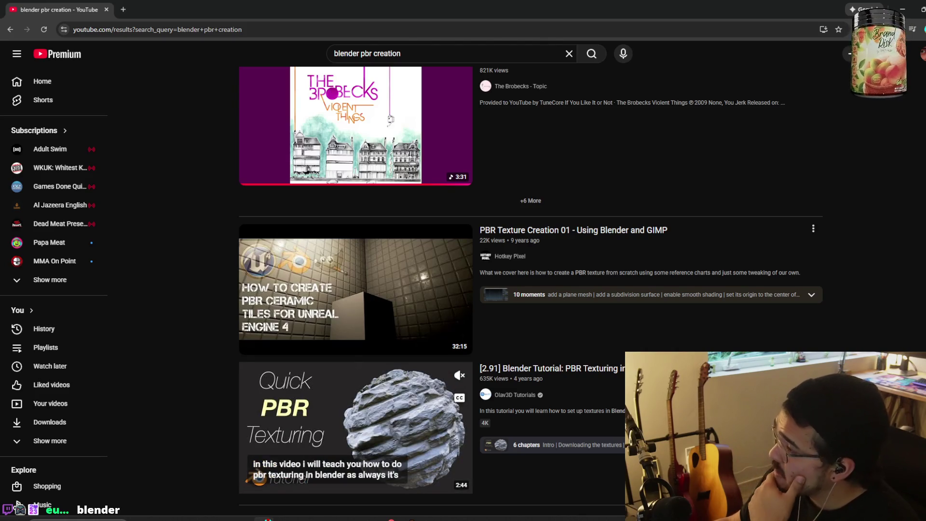
pyautogui.scroll(-4, 357, 415)
pyautogui.scroll(-6, 356, 414)
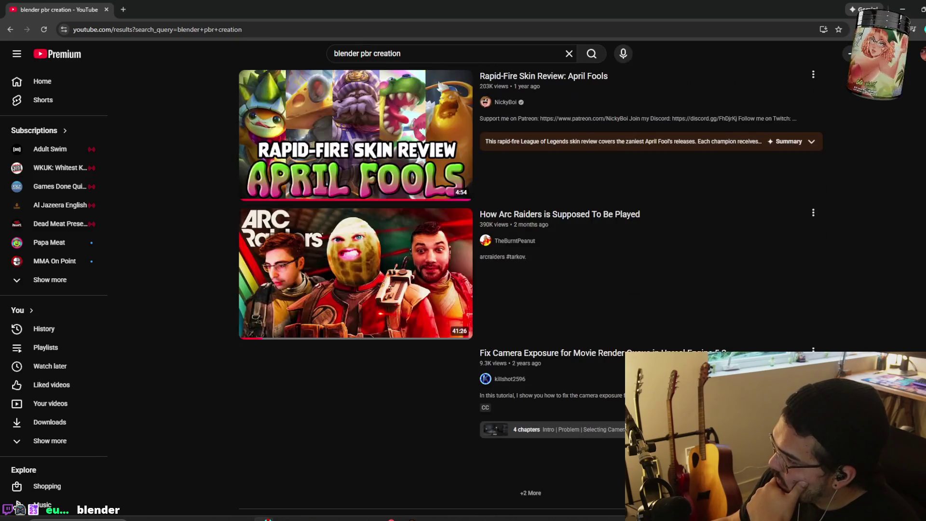
pyautogui.scroll(-10, 357, 414)
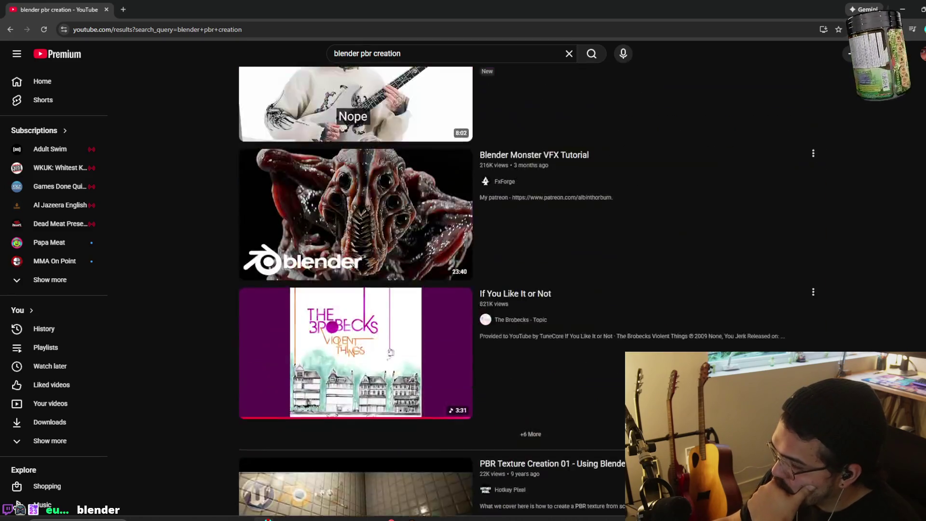
pyautogui.scroll(5, 357, 415)
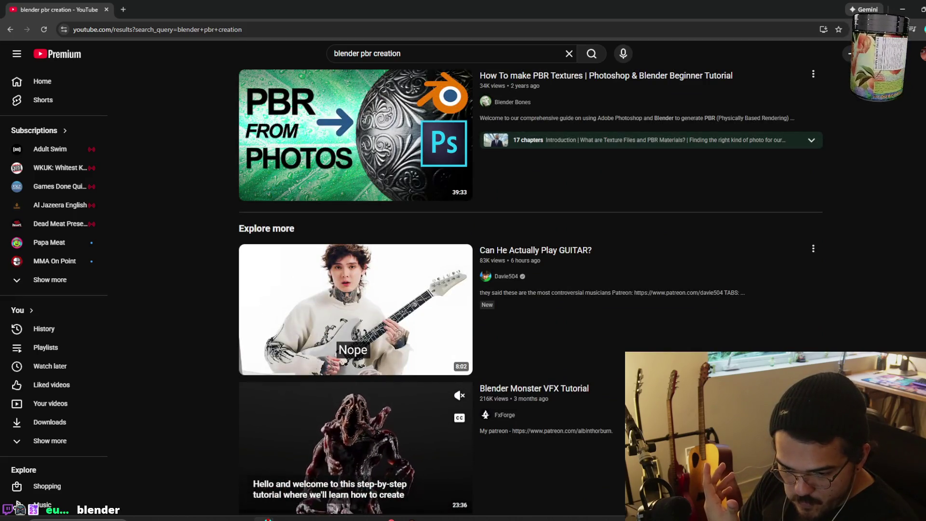
pyautogui.scroll(7, 357, 434)
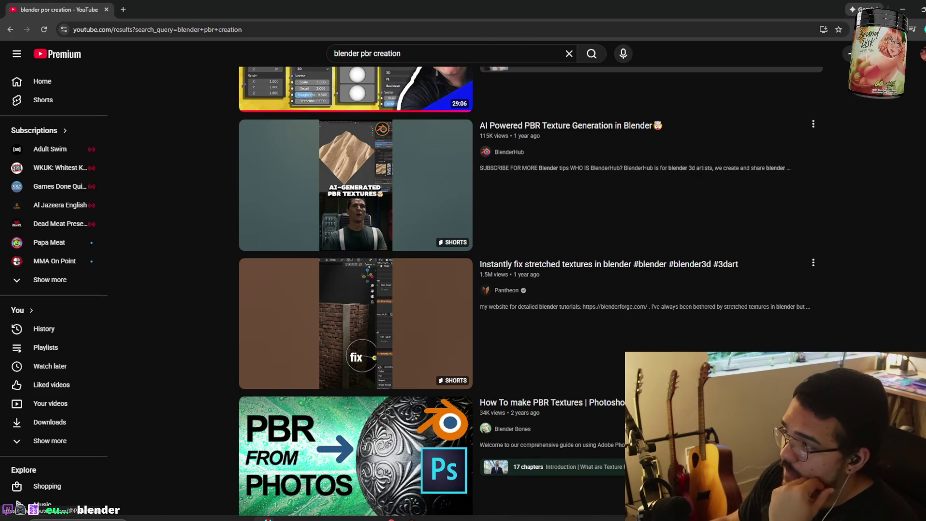
pyautogui.scroll(-7, 527, 378)
pyautogui.scroll(7, 177, 358)
pyautogui.scroll(10, 200, 342)
pyautogui.scroll(-10, 193, 313)
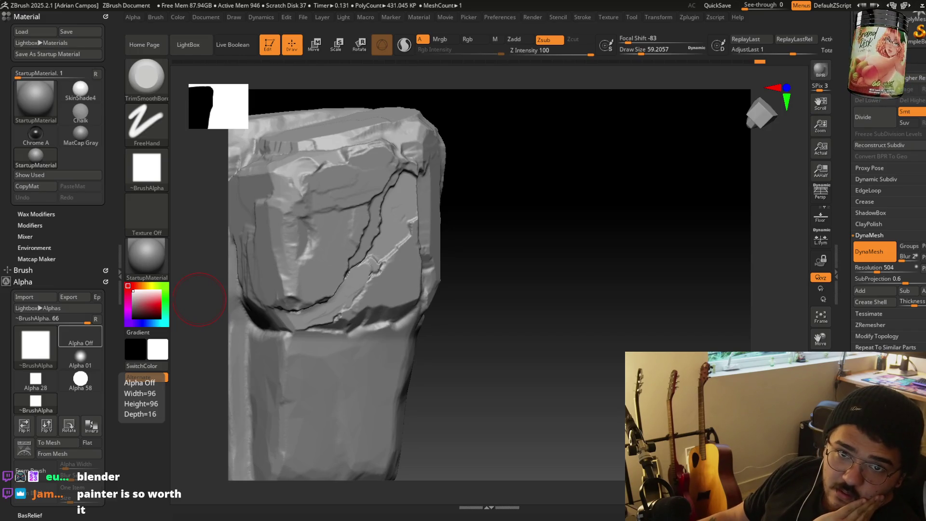
# Switch from ZBrush back to the browser with YouTube loading.
pyautogui.press('super')
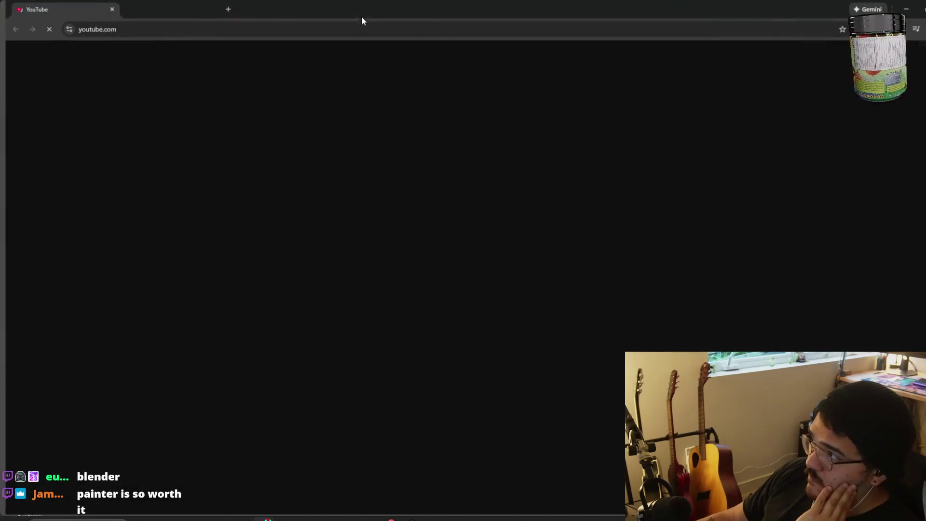
# Search YouTube for 'marmoset toolbag texturing'.
pyautogui.click(376, 53)
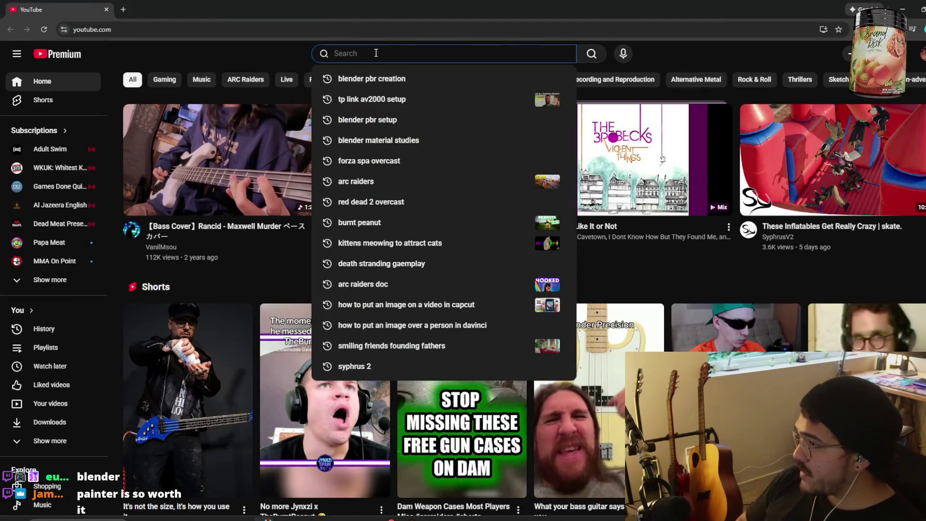
pyautogui.write('marmoset ')
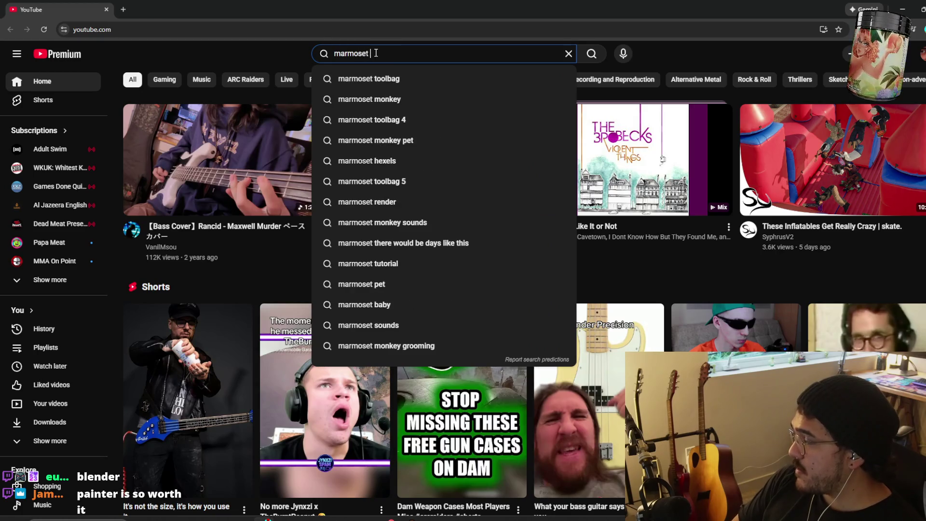
pyautogui.write('toolbag t')
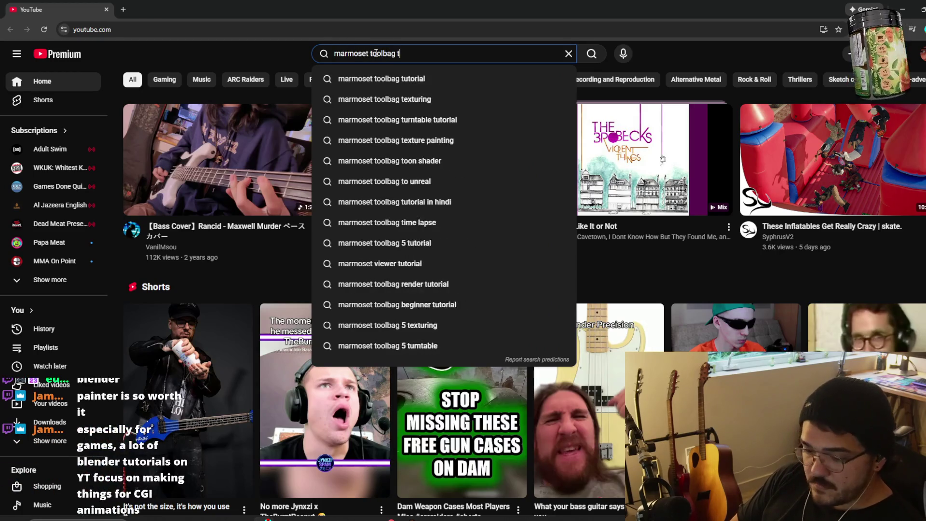
pyautogui.write('exturing')
pyautogui.press('Return')
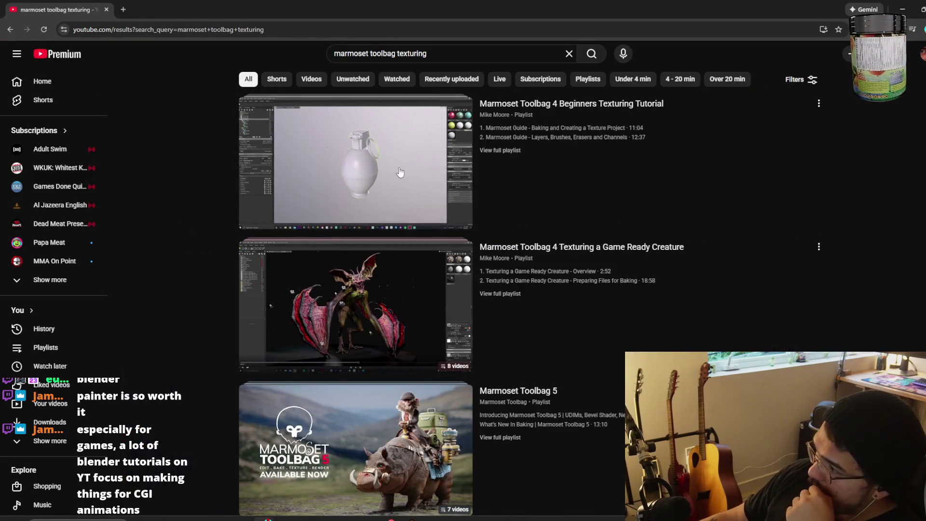
# Play the Marmoset Toolbag 4 flashbang tutorial from about 4:46.
pyautogui.moveTo(530, 177)
pyautogui.scroll(-3, 400, 193)
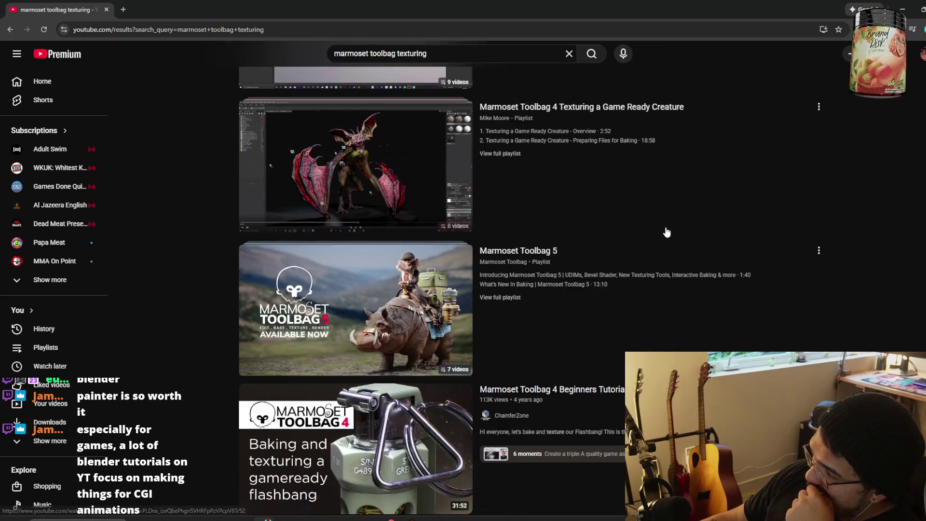
pyautogui.click(289, 338)
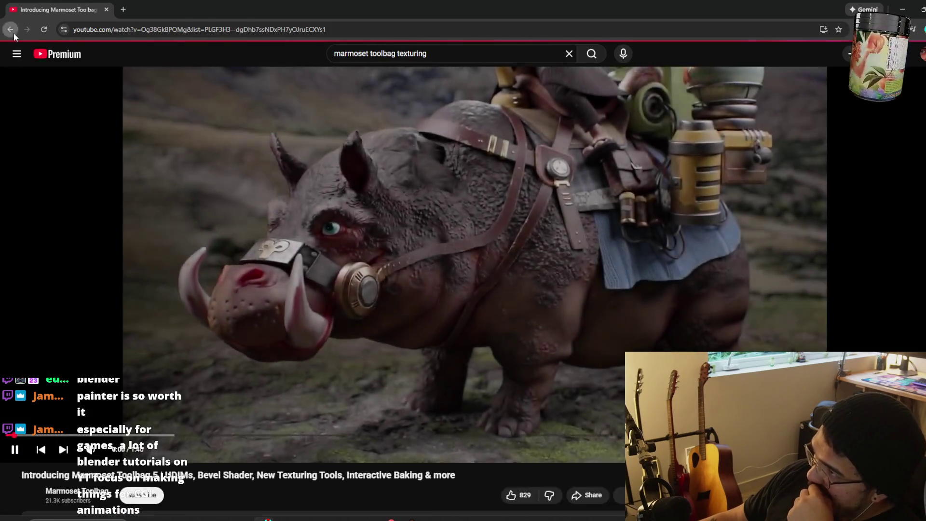
pyautogui.click(10, 30)
pyautogui.click(352, 351)
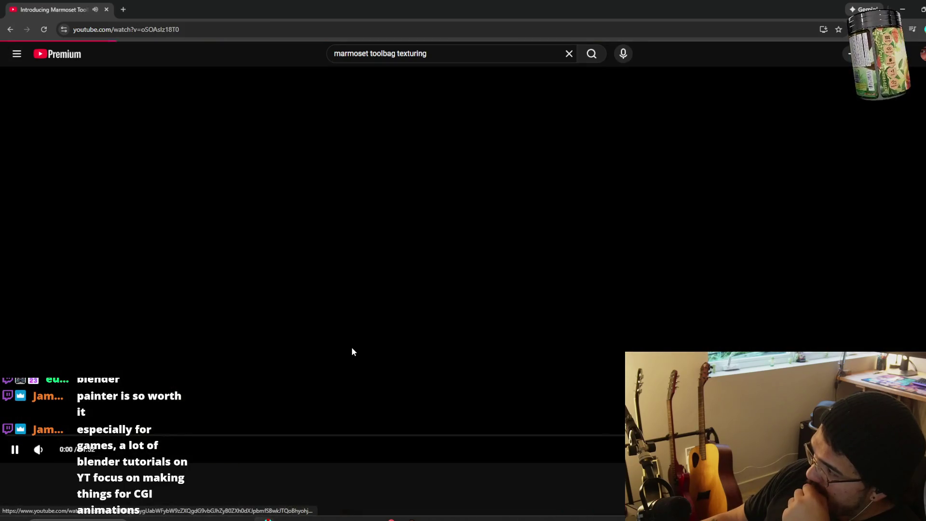
pyautogui.click(146, 435)
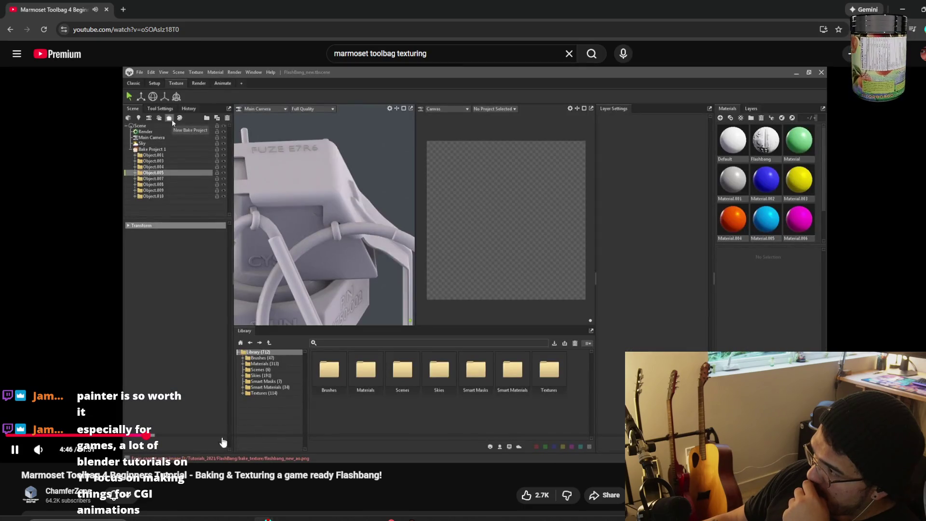
# Scrub the tutorial to around 14:29, the textured grenade and the finished grenade, then pause it.
pyautogui.click(70, 435)
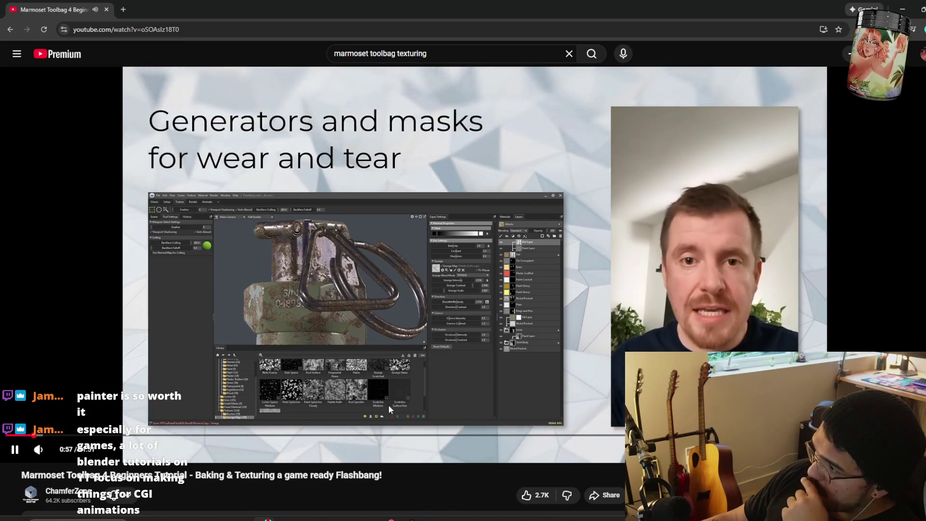
pyautogui.click(433, 435)
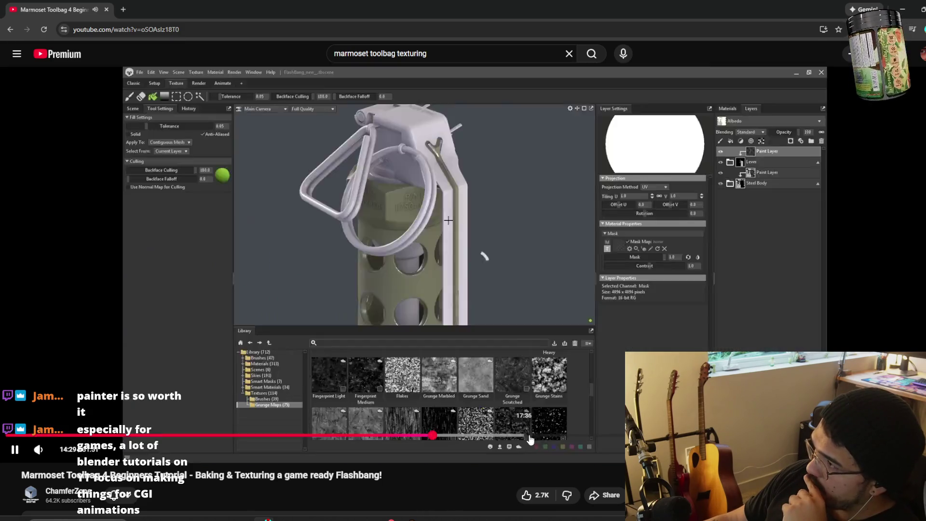
pyautogui.click(567, 435)
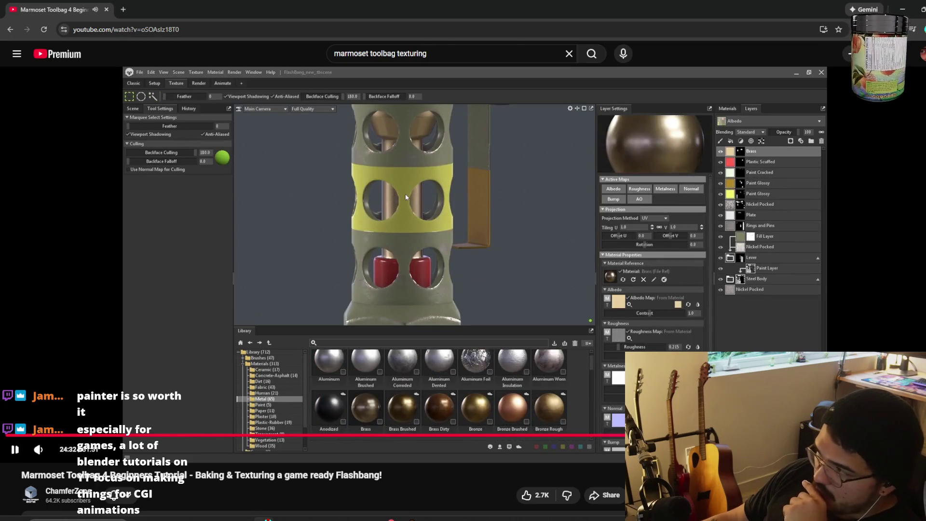
pyautogui.click(807, 435)
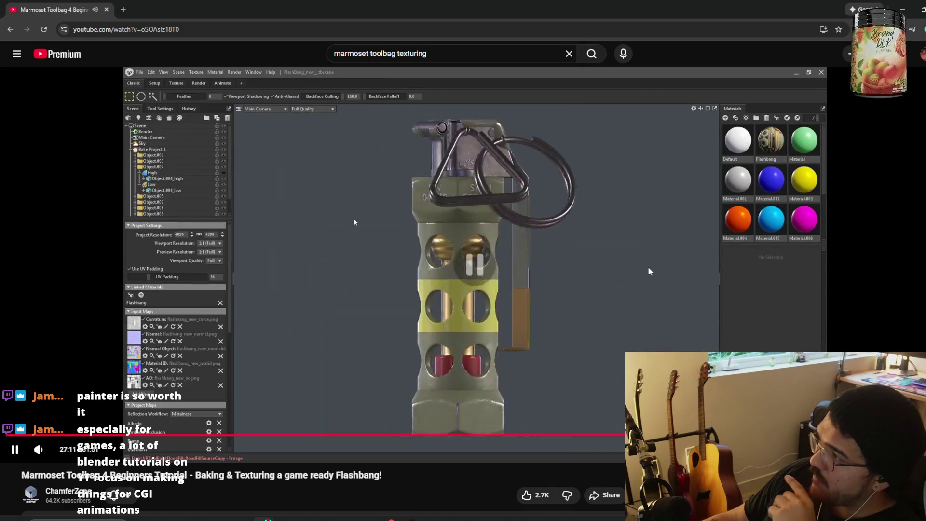
pyautogui.click(374, 219)
# Expand the video description and open the ChamferZone channel in a new tab.
pyautogui.scroll(-6, 374, 219)
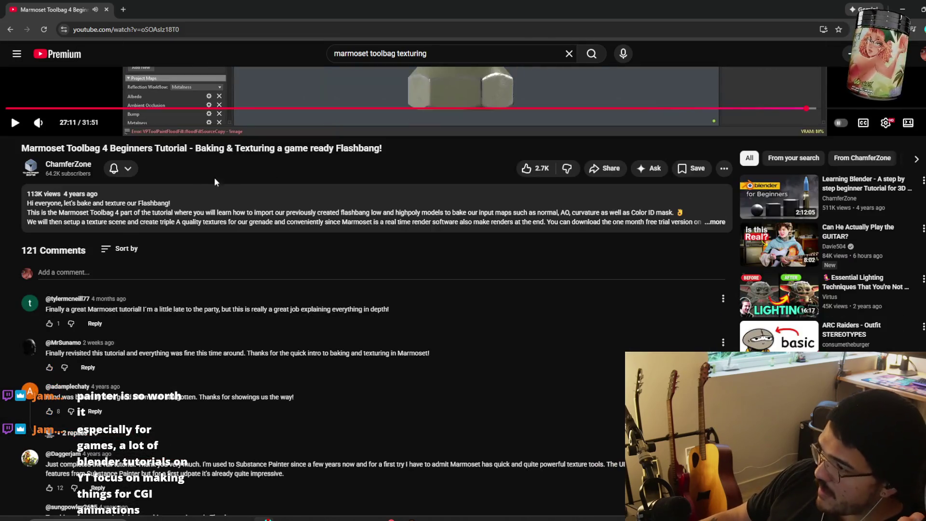
pyautogui.click(299, 212)
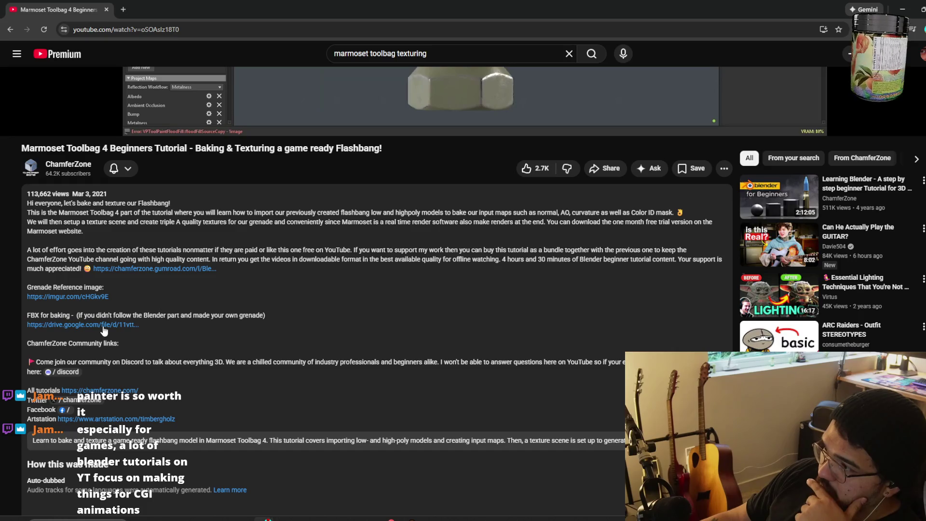
pyautogui.scroll(4, 269, 331)
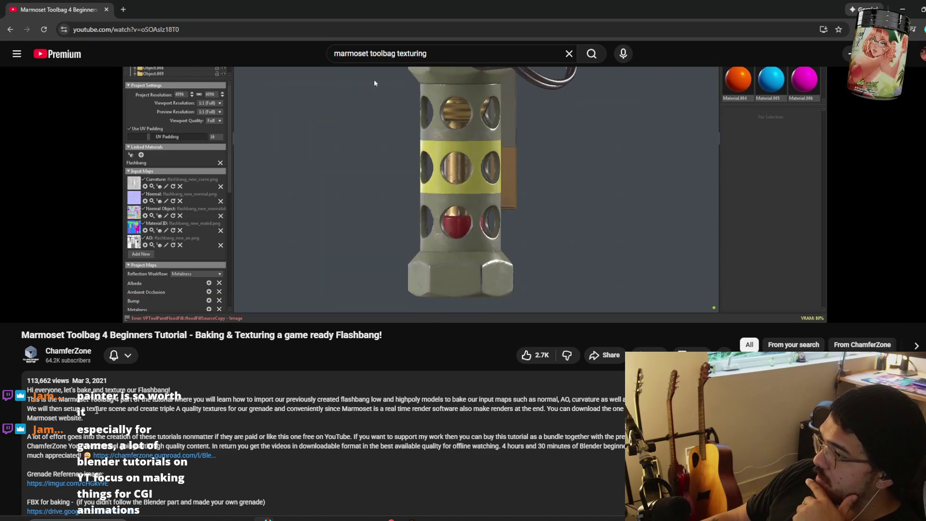
pyautogui.scroll(-3, 185, 435)
pyautogui.rightClick(68, 213)
pyautogui.click(130, 221)
pyautogui.hotkey('ctrl', 'Tab')
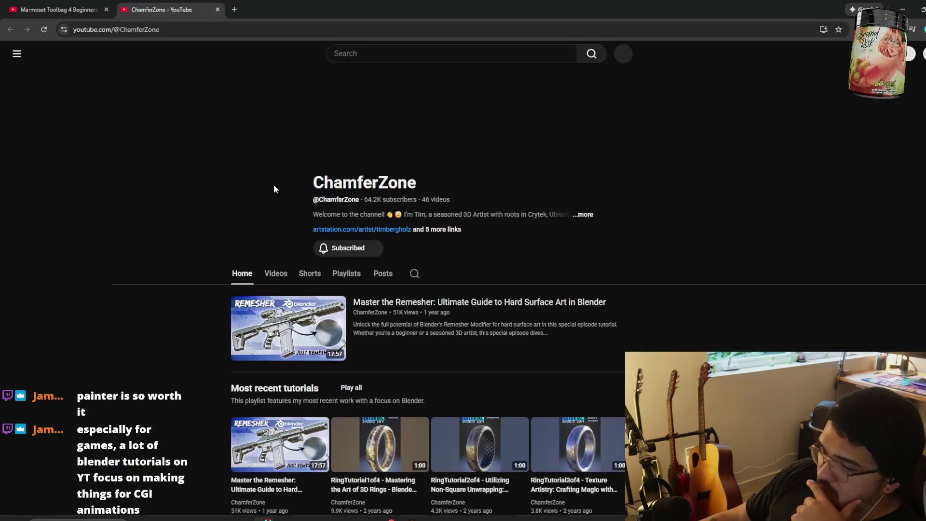
# List all ChamferZone videos and open the flashbang and Learning Blender videos in background tabs.
pyautogui.click(275, 283)
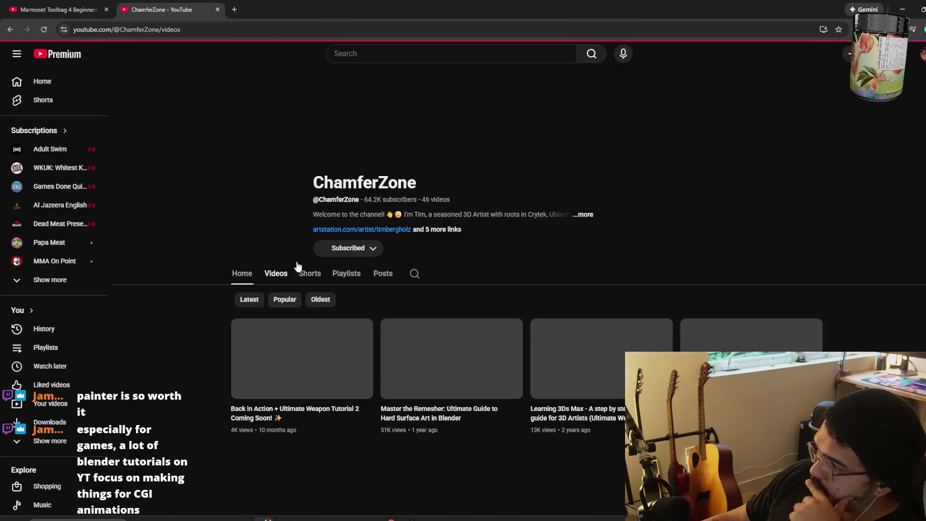
pyautogui.scroll(-10, 354, 271)
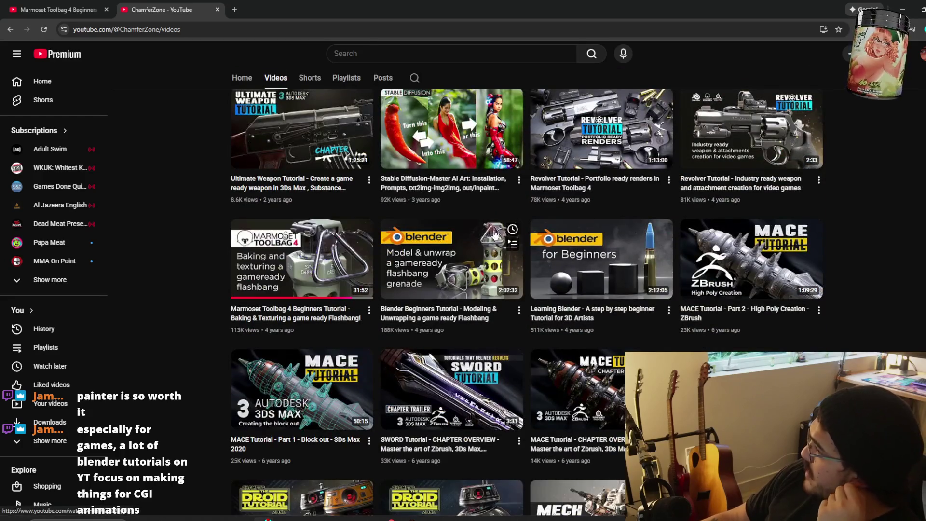
pyautogui.rightClick(478, 244)
pyautogui.click(496, 251)
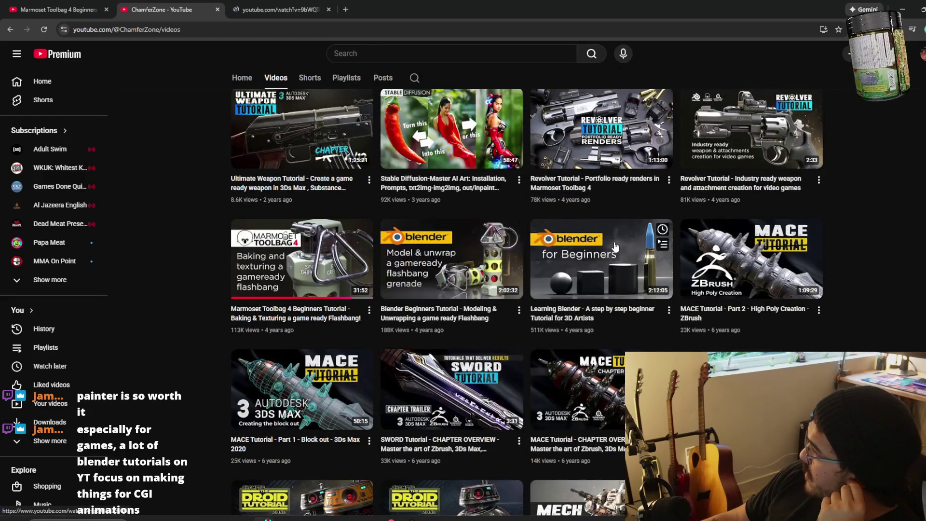
pyautogui.rightClick(620, 243)
pyautogui.click(637, 252)
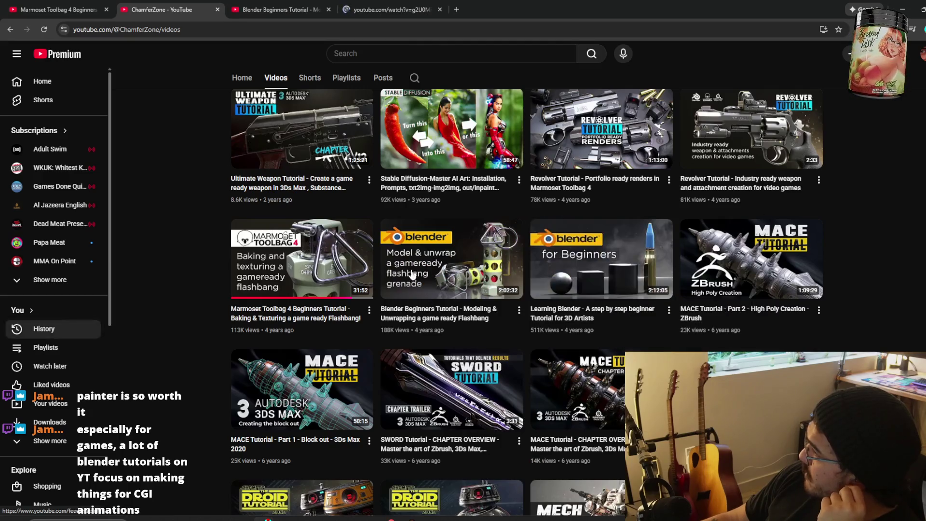
pyautogui.scroll(-5, 609, 278)
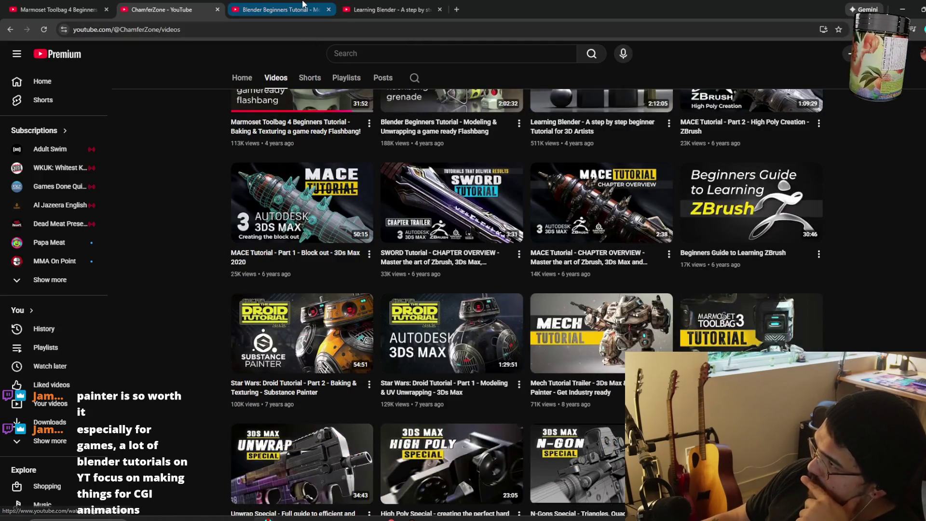
# Pause the Learning Blender video and copy its link from the address bar.
pyautogui.click(304, 11)
pyautogui.click(386, 9)
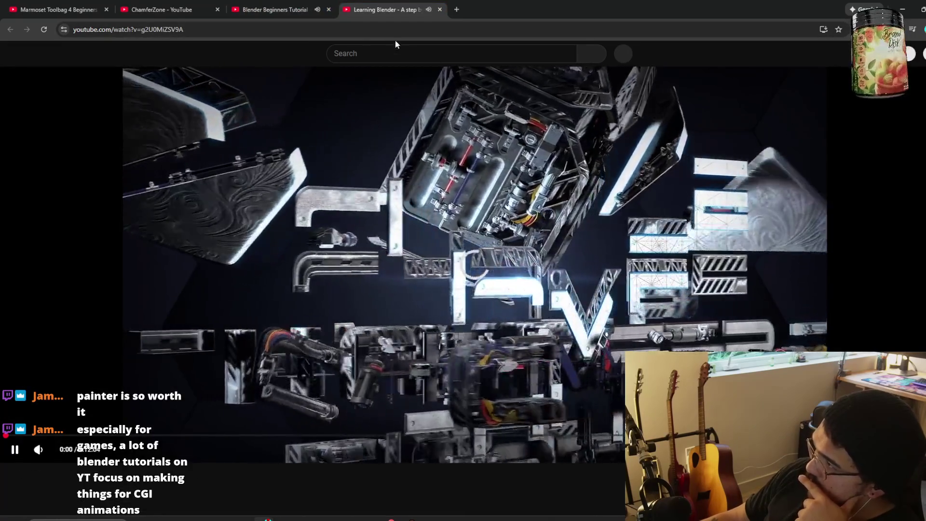
pyautogui.click(320, 109)
pyautogui.click(364, 28)
pyautogui.rightClick(353, 28)
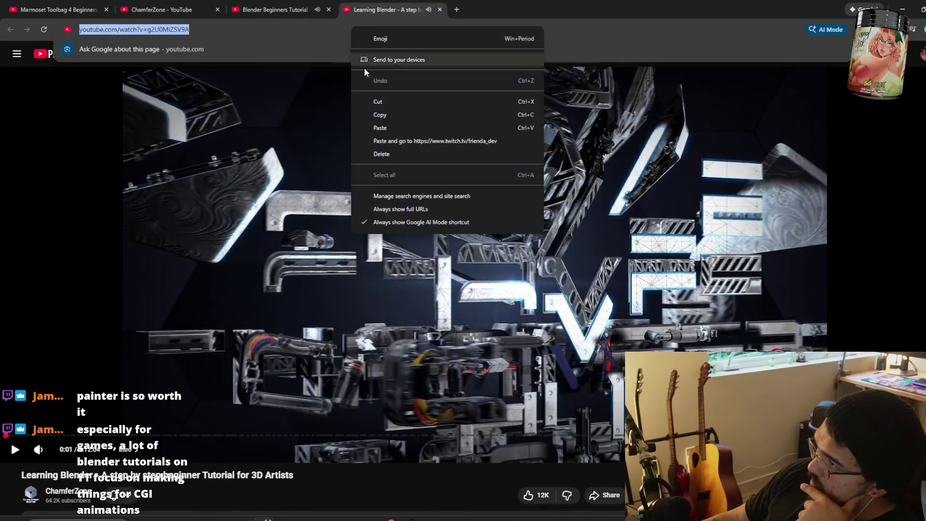
pyautogui.click(385, 118)
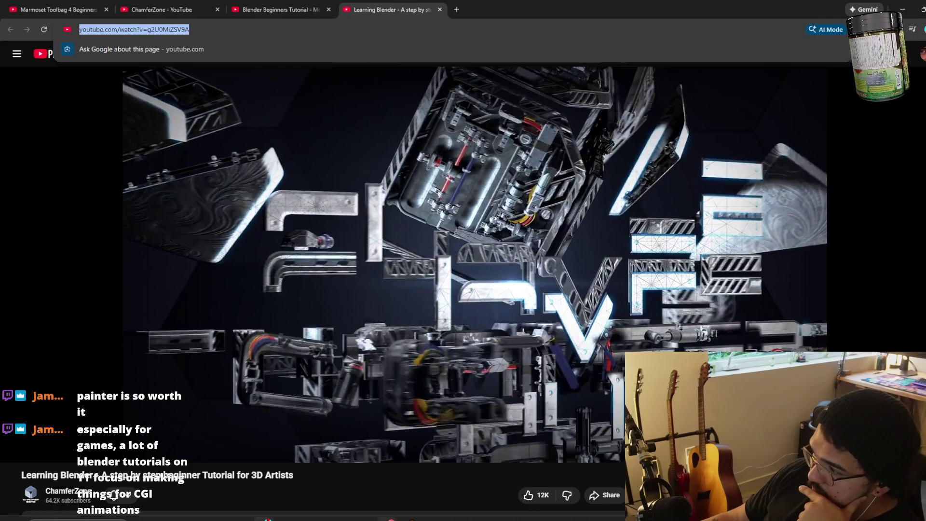
pyautogui.press('Escape')
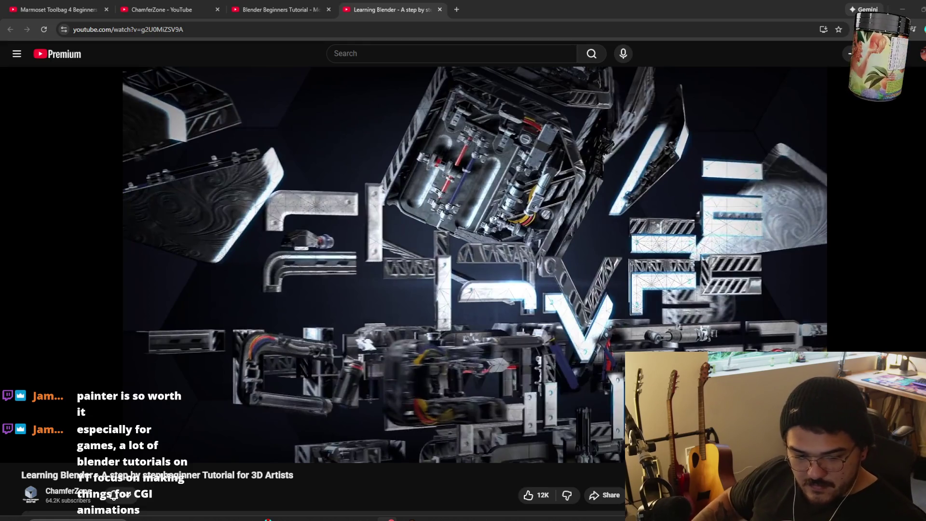
# Copy the Blender Beginners flashbang tutorial's link, then go to the ChamferZone videos page.
pyautogui.click(257, 10)
pyautogui.click(256, 34)
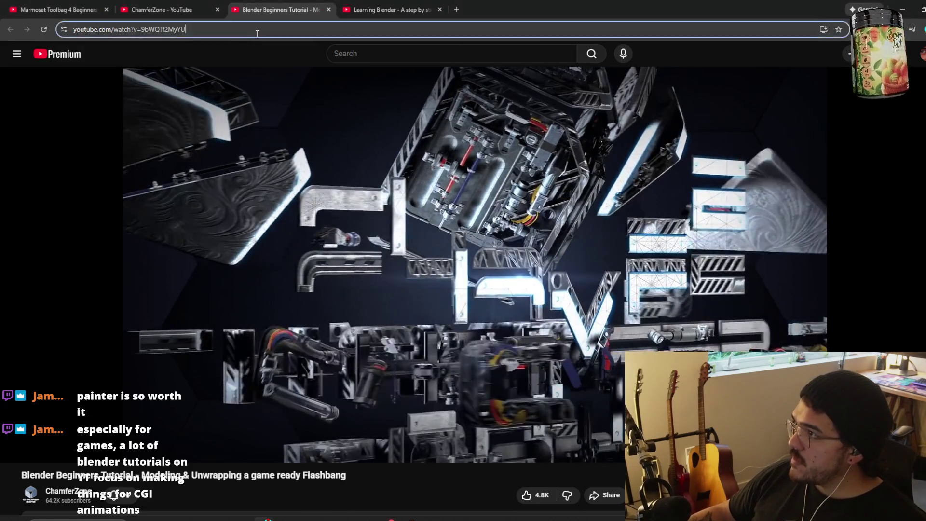
pyautogui.rightClick(267, 29)
pyautogui.click(302, 120)
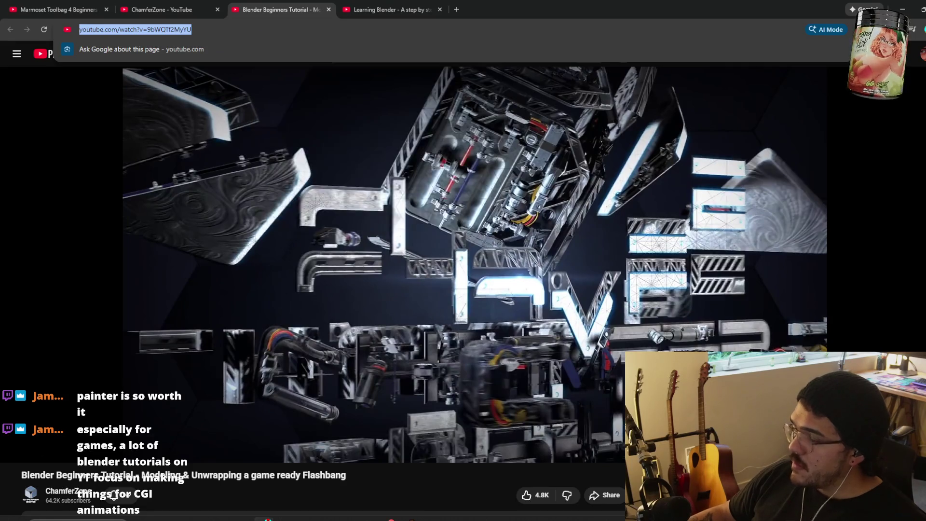
pyautogui.hotkey('alt', 'Tab')
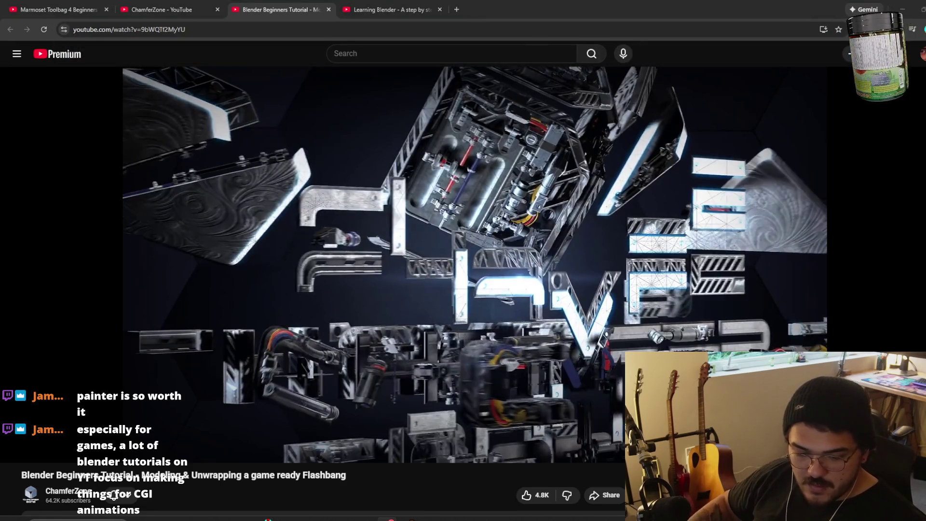
pyautogui.click(162, 10)
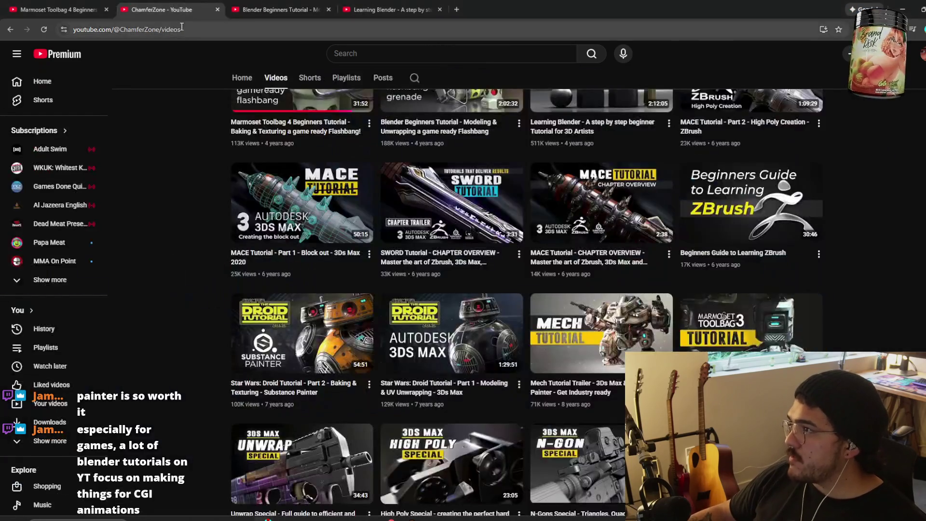
# Grab the Marmoset Toolbag 4 tutorial's URL from the address bar, then Alt+Tab to ZBrush.
pyautogui.click(46, 11)
pyautogui.click(145, 30)
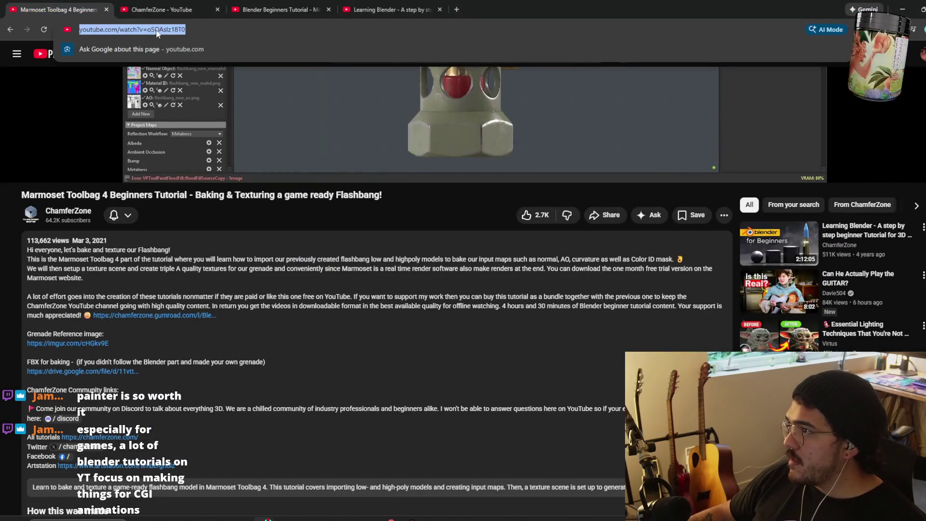
pyautogui.rightClick(157, 32)
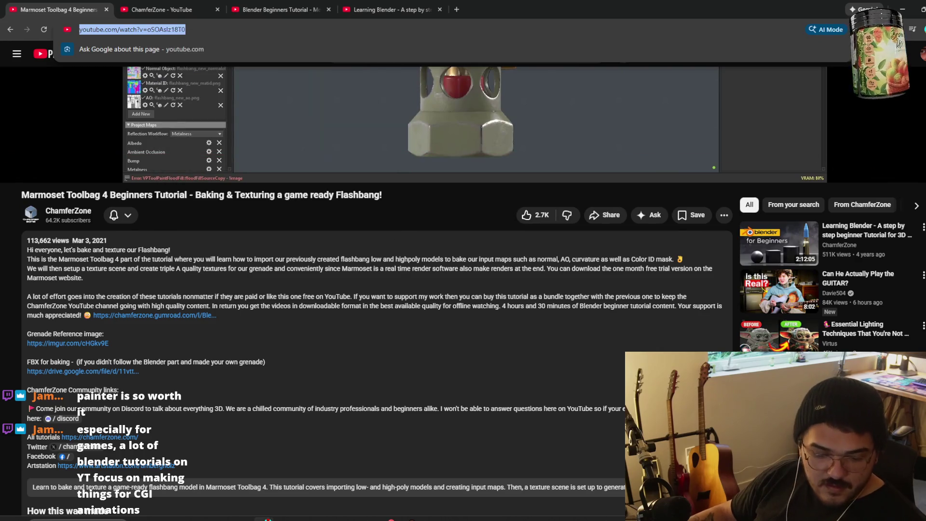
pyautogui.press('Escape')
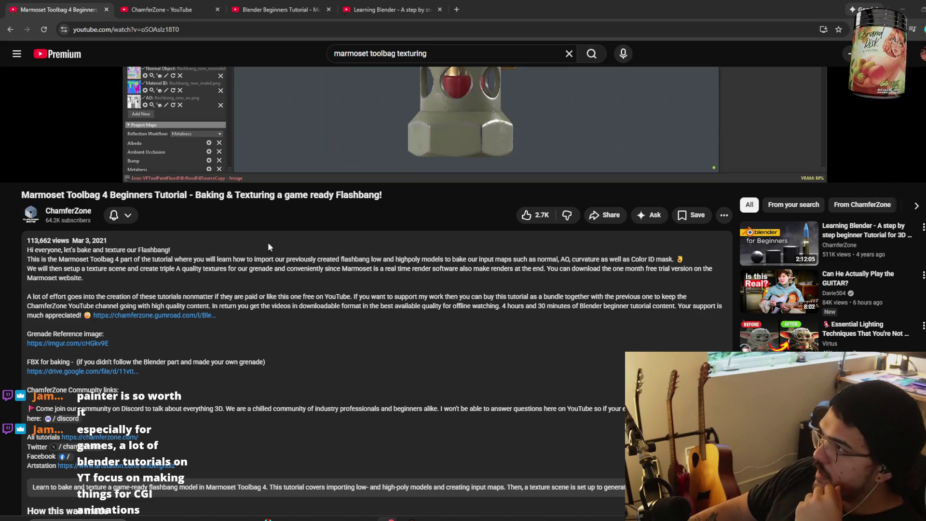
pyautogui.hotkey('alt', 'Tab')
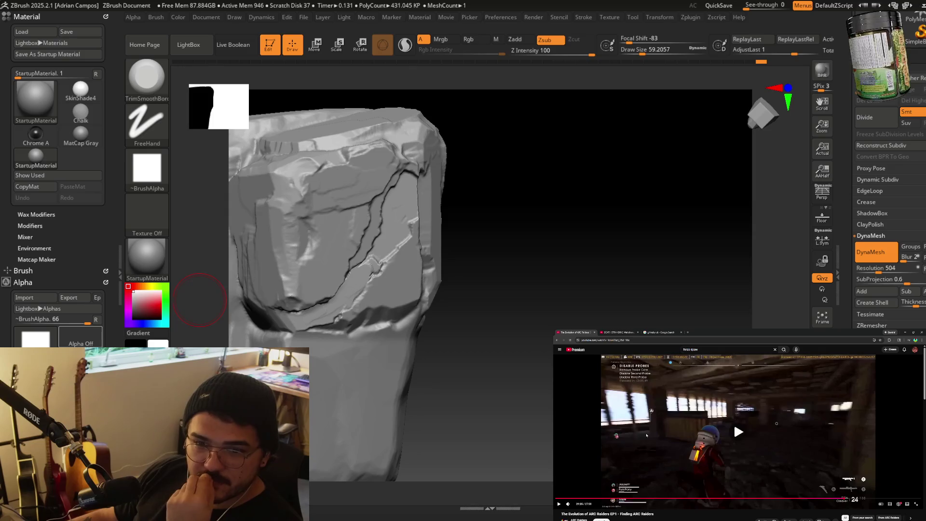
# With brush size about 27, carve a curved crack ridge down the upper block.
pyautogui.moveTo(200, 300)
pyautogui.keyDown('ctrl'); pyautogui.mouseDown(button='right')
pyautogui.moveTo(480, 313)
pyautogui.moveTo(440, 256)
pyautogui.moveTo(461, 271)
pyautogui.moveTo(451, 218)
pyautogui.moveTo(424, 229)
pyautogui.moveTo(492, 248)
pyautogui.moveTo(397, 273)
pyautogui.mouseUp(button='right'); pyautogui.keyUp('ctrl')
pyautogui.press('[')
pyautogui.press('[')
pyautogui.press('[')
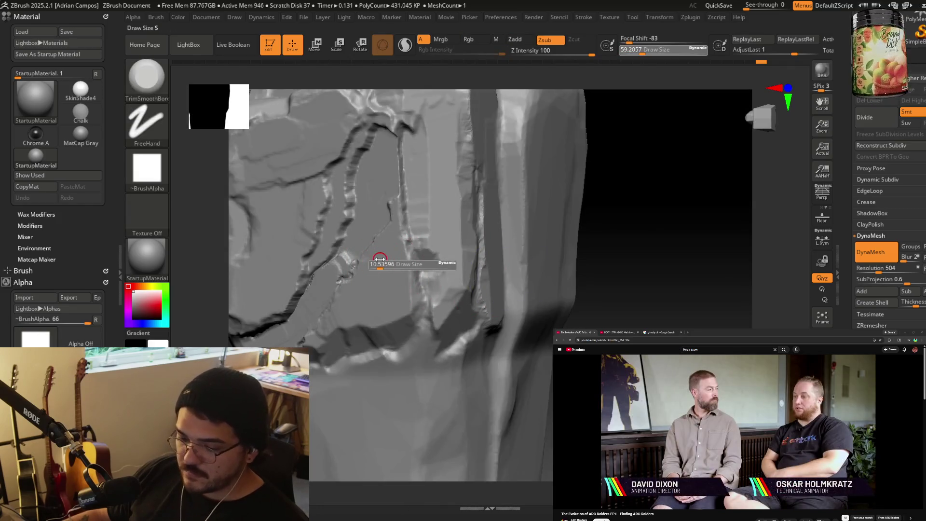
pyautogui.moveTo(381, 229)
pyautogui.mouseDown(button='right')
pyautogui.moveTo(423, 231)
pyautogui.moveTo(407, 269)
pyautogui.mouseUp(button='right')
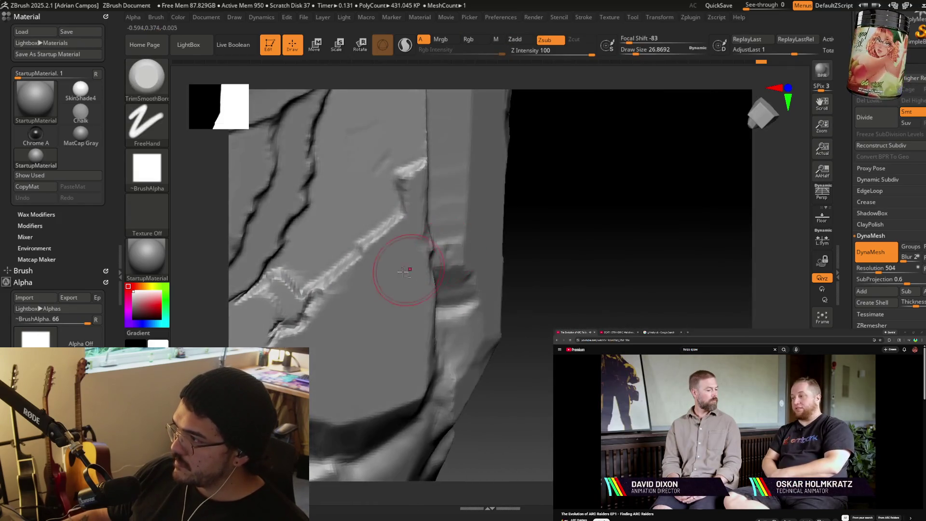
pyautogui.moveTo(393, 186); pyautogui.dragTo(362, 134, button='right')
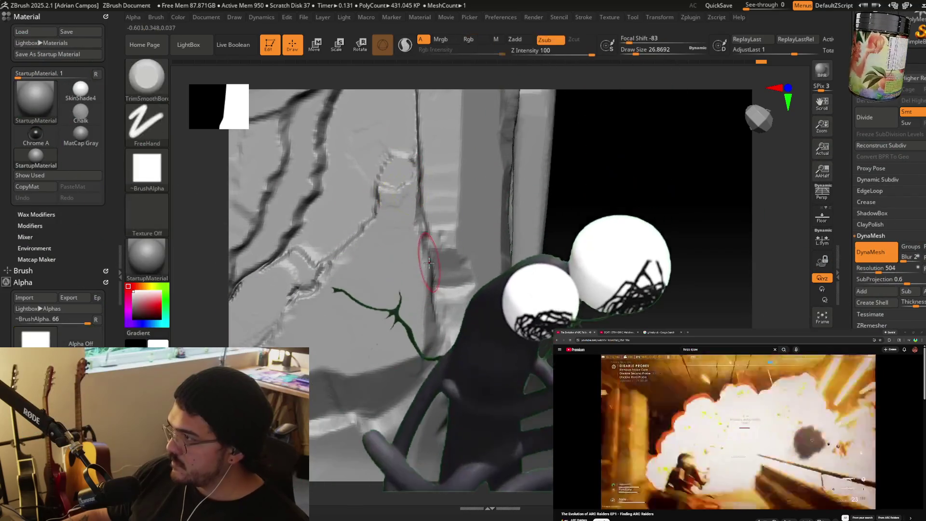
pyautogui.moveTo(385, 195)
pyautogui.mouseDown(button='right')
pyautogui.moveTo(439, 220)
pyautogui.moveTo(383, 238)
pyautogui.moveTo(396, 207)
pyautogui.mouseUp(button='right')
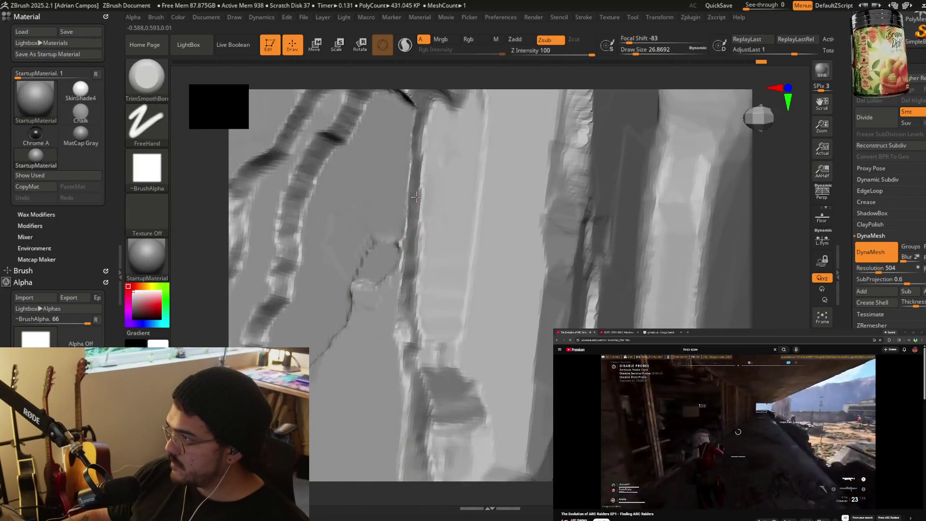
pyautogui.moveTo(409, 154); pyautogui.dragTo(430, 182)
pyautogui.moveTo(449, 145); pyautogui.dragTo(487, 227)
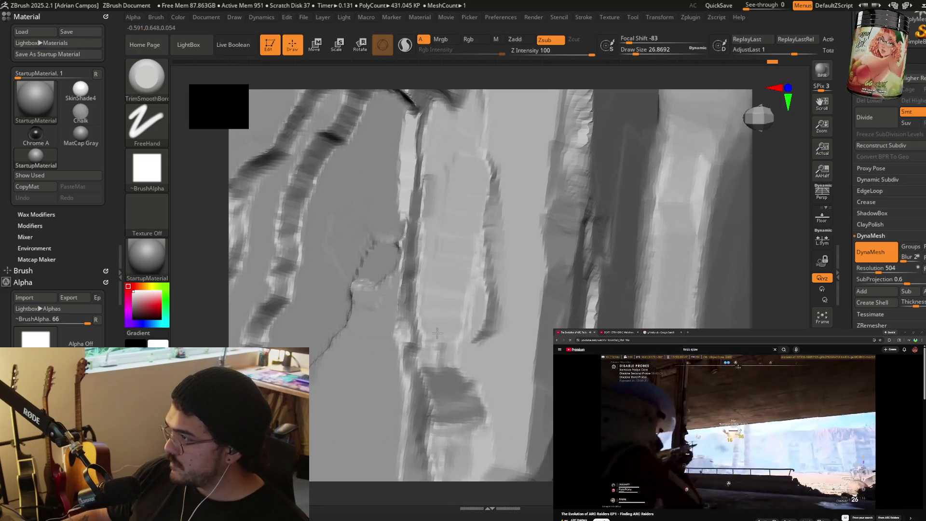
pyautogui.moveTo(434, 116); pyautogui.dragTo(456, 231)
pyautogui.moveTo(448, 130)
pyautogui.mouseDown()
pyautogui.moveTo(464, 171)
pyautogui.moveTo(444, 128)
pyautogui.mouseUp()
pyautogui.moveTo(450, 209)
pyautogui.mouseDown()
pyautogui.moveTo(459, 367)
pyautogui.moveTo(507, 202)
pyautogui.moveTo(526, 386)
pyautogui.moveTo(492, 224)
pyautogui.moveTo(504, 424)
pyautogui.mouseUp()
pyautogui.moveTo(504, 424); pyautogui.dragTo(495, 333, button='right')
# Enlarge the brush to about 49 and smooth the bumpy ridge along the crack.
pyautogui.press(']')
pyautogui.keyDown('shift'); pyautogui.moveTo(505, 384); pyautogui.dragTo(537, 247); pyautogui.keyUp('shift')
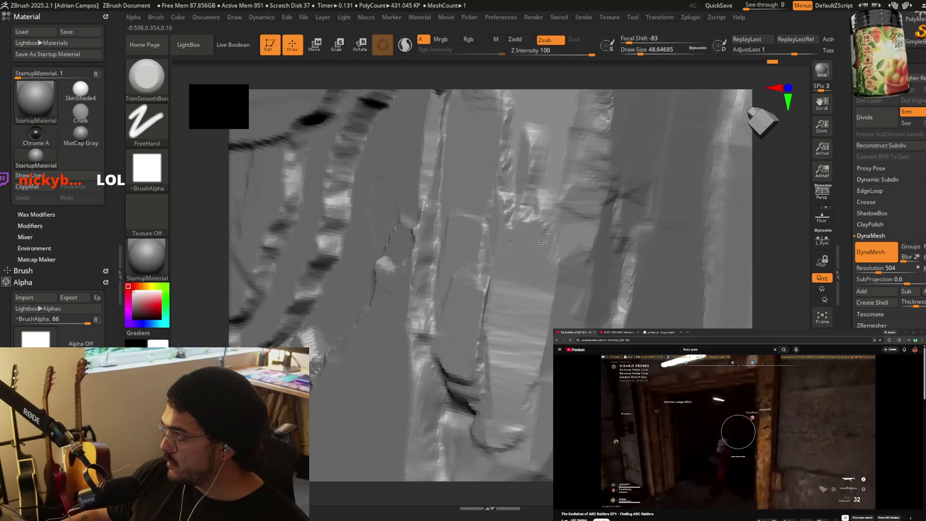
pyautogui.moveTo(527, 114); pyautogui.dragTo(450, 196, button='right')
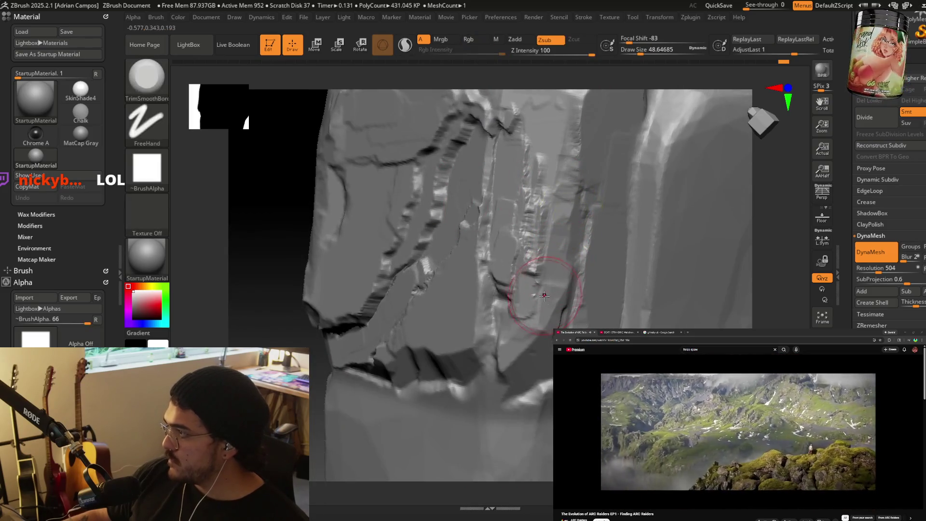
pyautogui.keyDown('shift'); pyautogui.moveTo(533, 289); pyautogui.dragTo(535, 104); pyautogui.keyUp('shift')
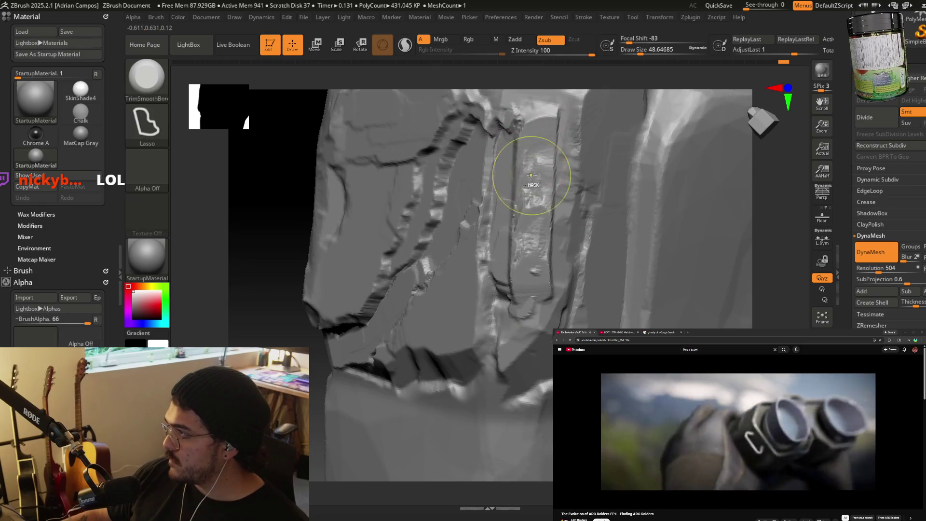
pyautogui.moveTo(537, 217)
pyautogui.mouseDown(button='right')
pyautogui.moveTo(530, 235)
pyautogui.moveTo(517, 206)
pyautogui.mouseUp(button='right')
pyautogui.moveTo(518, 371)
pyautogui.mouseDown(button='right')
pyautogui.moveTo(502, 357)
pyautogui.moveTo(518, 356)
pyautogui.mouseUp(button='right')
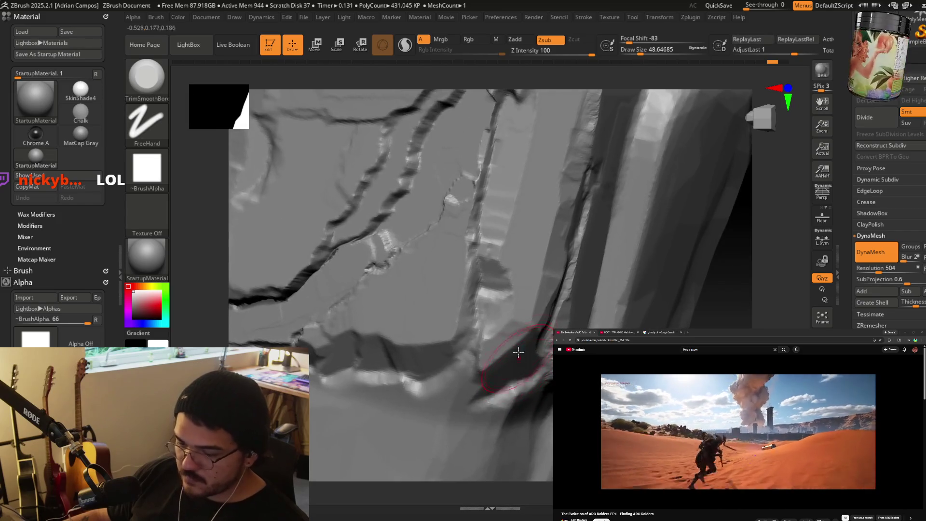
# Shrink the brush to about 31, 20, then 17 and sharpen the crease along the crack edge.
pyautogui.press('s')
pyautogui.moveTo(510, 290); pyautogui.dragTo(506, 278)
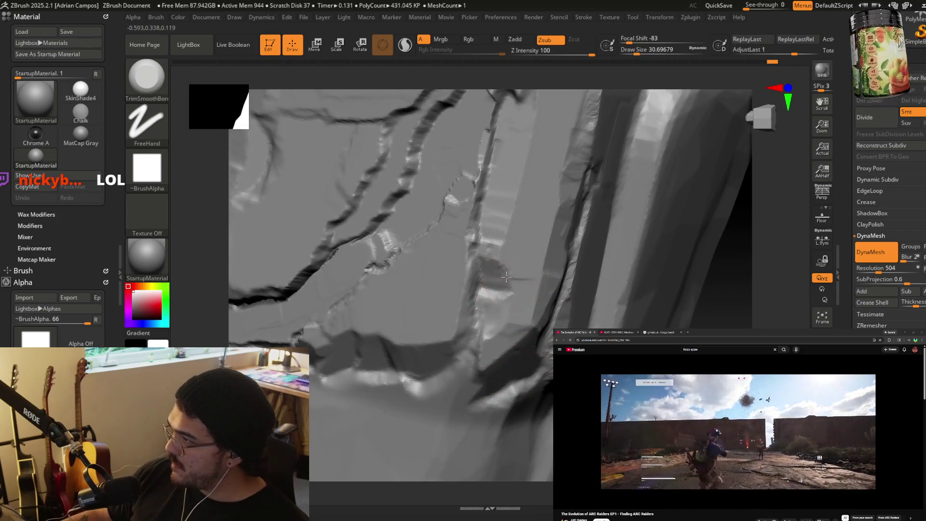
pyautogui.moveTo(530, 139); pyautogui.dragTo(537, 277, button='right')
pyautogui.press('s')
pyautogui.moveTo(537, 278)
pyautogui.mouseDown()
pyautogui.moveTo(518, 276)
pyautogui.moveTo(501, 299)
pyautogui.moveTo(485, 279)
pyautogui.moveTo(502, 278)
pyautogui.moveTo(513, 308)
pyautogui.moveTo(499, 286)
pyautogui.mouseUp()
pyautogui.moveTo(499, 287); pyautogui.dragTo(496, 251, button='right')
pyautogui.press('s')
pyautogui.moveTo(507, 232); pyautogui.dragTo(505, 234)
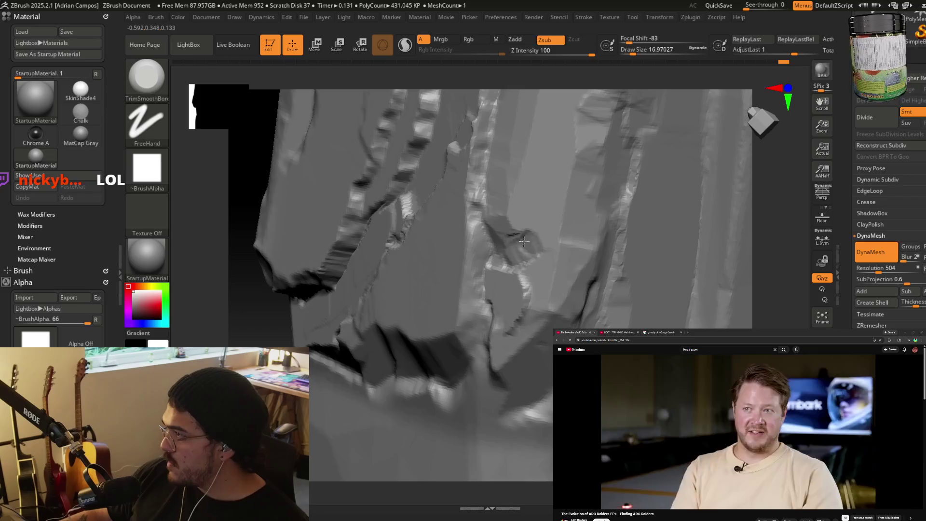
pyautogui.moveTo(510, 250)
pyautogui.mouseDown()
pyautogui.moveTo(534, 241)
pyautogui.moveTo(542, 256)
pyautogui.mouseUp()
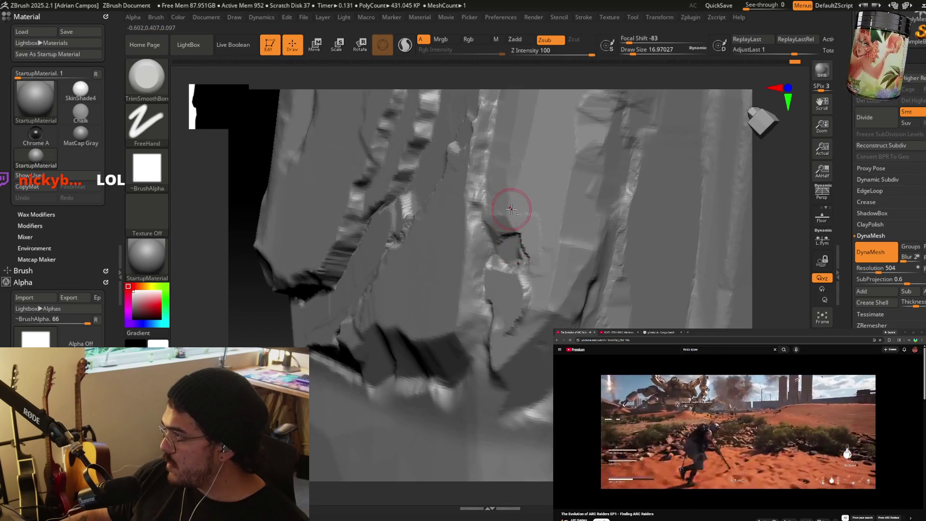
# Resize the brush to about 29, 80, then 46 and re-sculpt the surface beside the crack.
pyautogui.moveTo(517, 211); pyautogui.dragTo(506, 201, button='right')
pyautogui.press('s')
pyautogui.moveTo(506, 201); pyautogui.dragTo(517, 175)
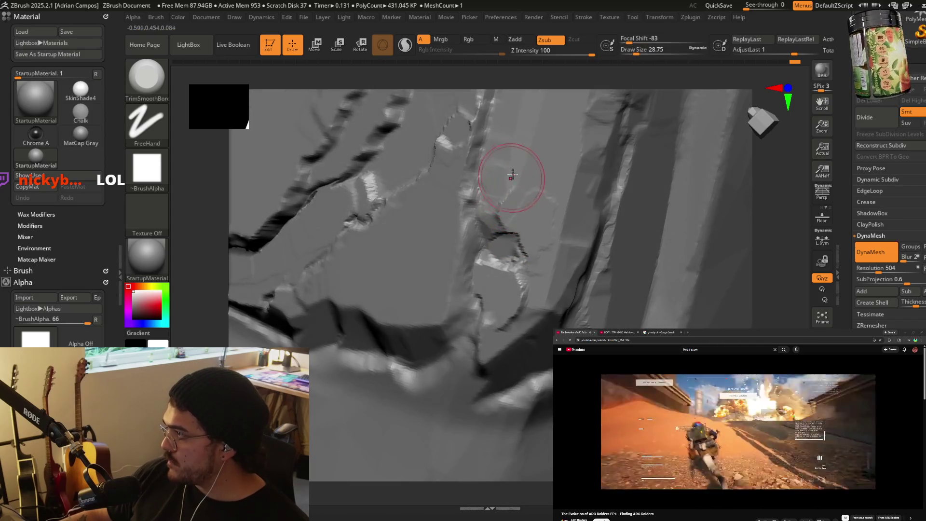
pyautogui.moveTo(535, 195)
pyautogui.mouseDown(button='right')
pyautogui.moveTo(502, 207)
pyautogui.moveTo(538, 246)
pyautogui.mouseUp(button='right')
pyautogui.press('s')
pyautogui.moveTo(524, 254); pyautogui.dragTo(513, 268)
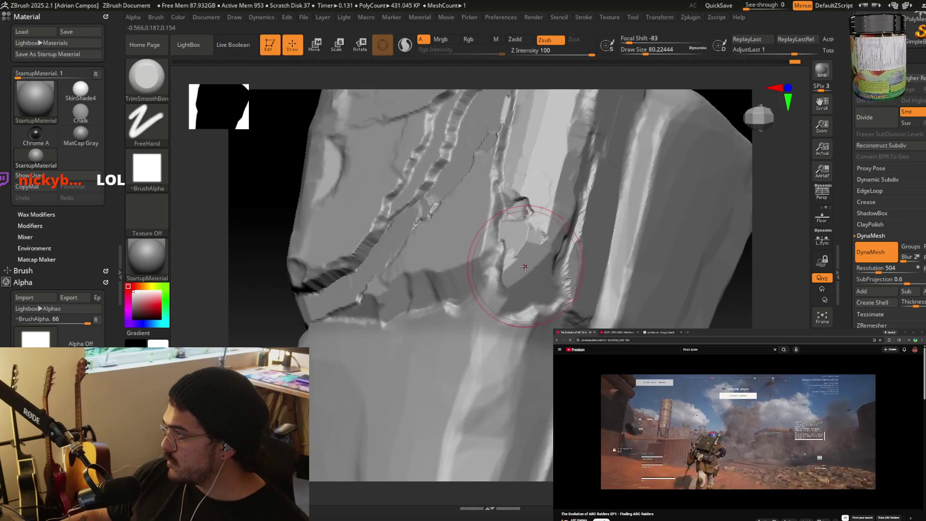
pyautogui.moveTo(501, 279); pyautogui.dragTo(489, 292, button='right')
pyautogui.press('s')
pyautogui.moveTo(496, 285); pyautogui.dragTo(485, 285)
pyautogui.moveTo(492, 250)
pyautogui.mouseDown()
pyautogui.moveTo(476, 231)
pyautogui.moveTo(484, 212)
pyautogui.moveTo(463, 260)
pyautogui.moveTo(479, 257)
pyautogui.moveTo(384, 282)
pyautogui.moveTo(359, 369)
pyautogui.mouseUp()
pyautogui.press('s')
pyautogui.scroll(-10, 427, 246)
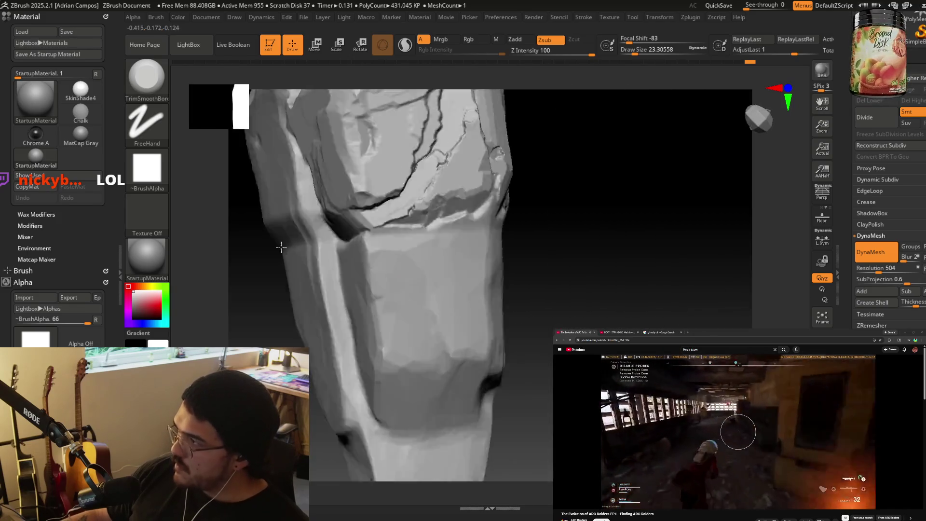
# Frame the pillar, carve vertical and cross grooves in the lower plate, and re-cut the seam.
pyautogui.moveTo(545, 256); pyautogui.dragTo(539, 263)
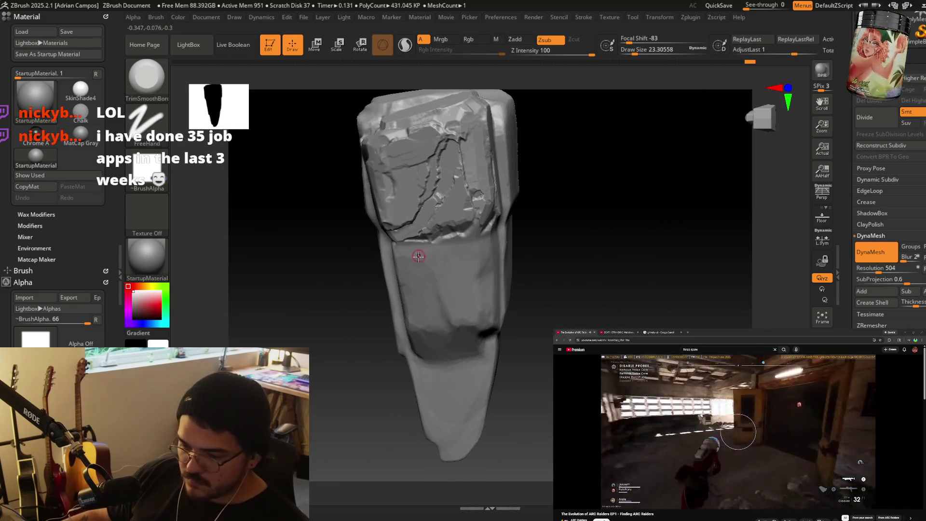
pyautogui.moveTo(447, 201)
pyautogui.mouseDown(button='right')
pyautogui.moveTo(531, 193)
pyautogui.moveTo(554, 231)
pyautogui.mouseUp(button='right')
pyautogui.scroll(5, 577, 186)
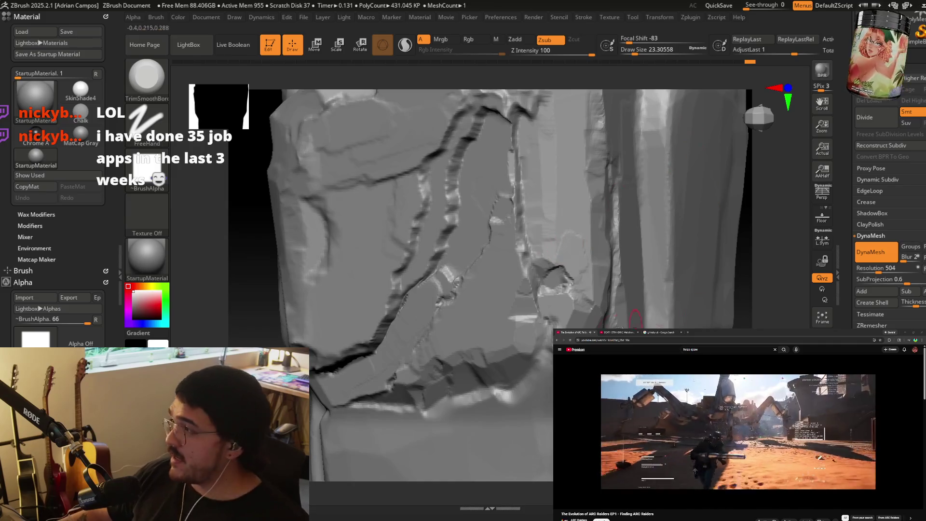
pyautogui.press('f')
pyautogui.moveTo(526, 299)
pyautogui.mouseDown(button='right')
pyautogui.moveTo(503, 345)
pyautogui.moveTo(504, 322)
pyautogui.mouseUp(button='right')
pyautogui.moveTo(496, 306)
pyautogui.mouseDown()
pyautogui.moveTo(492, 381)
pyautogui.moveTo(504, 357)
pyautogui.moveTo(528, 386)
pyautogui.moveTo(533, 285)
pyautogui.moveTo(422, 291)
pyautogui.mouseUp()
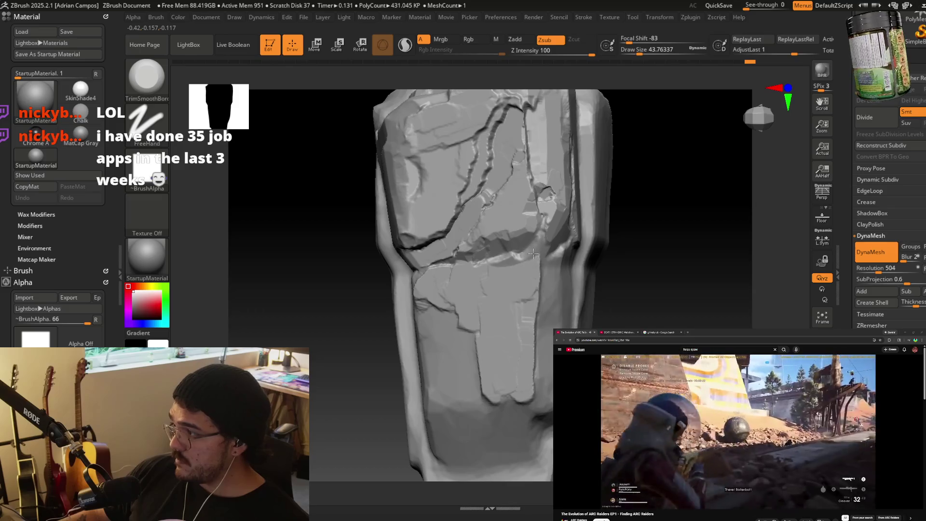
pyautogui.moveTo(482, 340)
pyautogui.mouseDown()
pyautogui.moveTo(463, 367)
pyautogui.moveTo(491, 405)
pyautogui.moveTo(519, 378)
pyautogui.mouseUp()
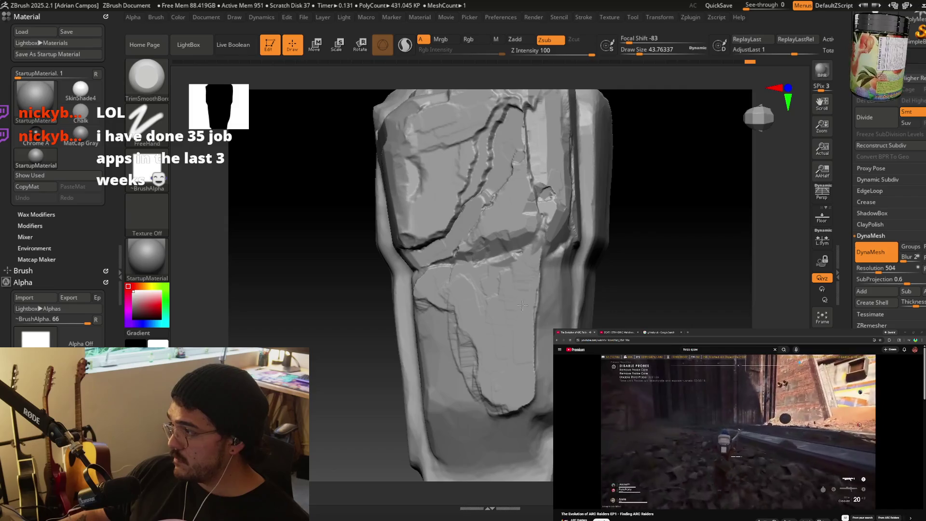
pyautogui.scroll(3, 527, 282)
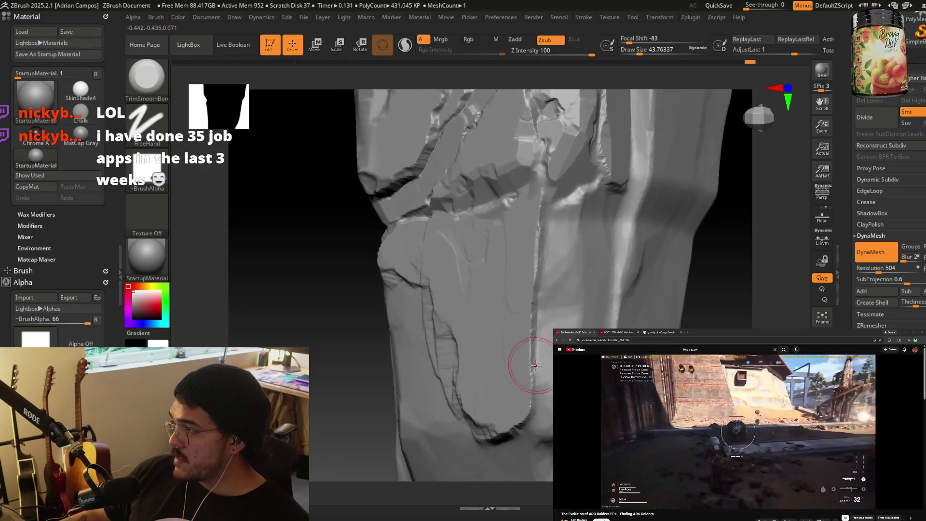
pyautogui.moveTo(533, 365); pyautogui.dragTo(537, 242)
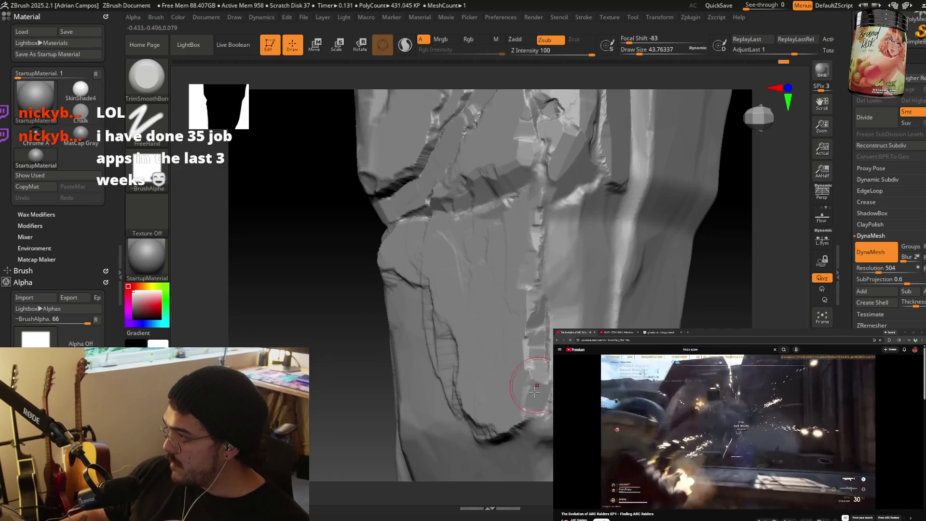
pyautogui.moveTo(524, 411); pyautogui.dragTo(511, 278, button='right')
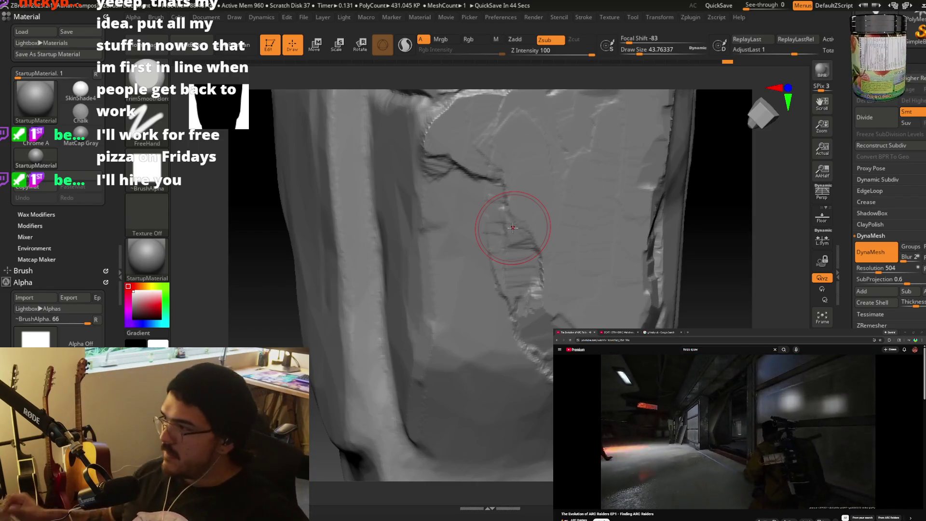
# Carve a dark crack along the crease, then cut a flat face with the PlanarCut brush.
pyautogui.moveTo(444, 191)
pyautogui.mouseDown()
pyautogui.moveTo(445, 165)
pyautogui.moveTo(458, 152)
pyautogui.moveTo(482, 164)
pyautogui.moveTo(506, 155)
pyautogui.mouseUp()
pyautogui.moveTo(506, 154); pyautogui.dragTo(515, 147, button='right')
pyautogui.press('b')
pyautogui.press('c')
pyautogui.moveTo(455, 228)
pyautogui.mouseDown()
pyautogui.moveTo(441, 241)
pyautogui.moveTo(463, 189)
pyautogui.moveTo(459, 212)
pyautogui.moveTo(437, 220)
pyautogui.moveTo(461, 294)
pyautogui.moveTo(540, 451)
pyautogui.moveTo(530, 410)
pyautogui.moveTo(545, 444)
pyautogui.mouseUp()
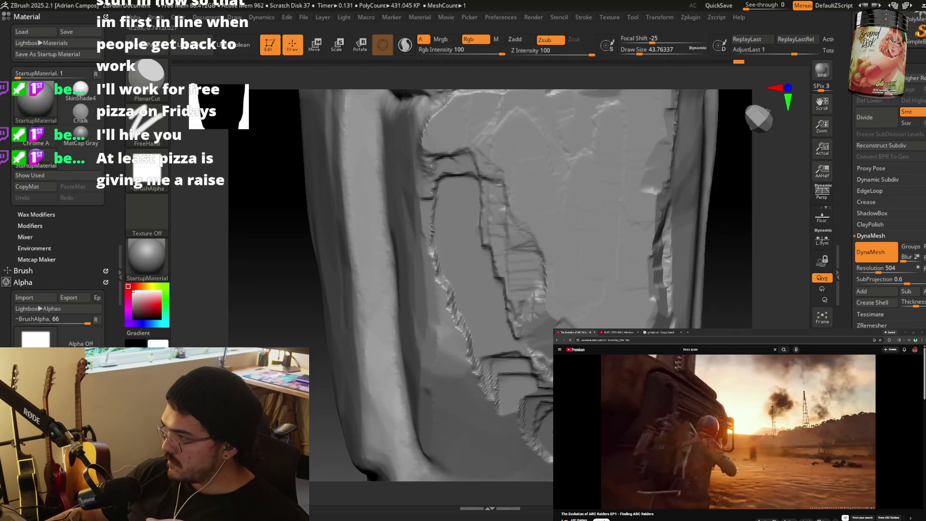
pyautogui.moveTo(550, 463)
pyautogui.mouseDown()
pyautogui.moveTo(482, 463)
pyautogui.moveTo(533, 423)
pyautogui.mouseUp()
# Smooth the jagged creases using the TrimSmoothBorder brush.
pyautogui.press('b')
pyautogui.press('t')
pyautogui.press('s')
pyautogui.moveTo(444, 270); pyautogui.dragTo(441, 236)
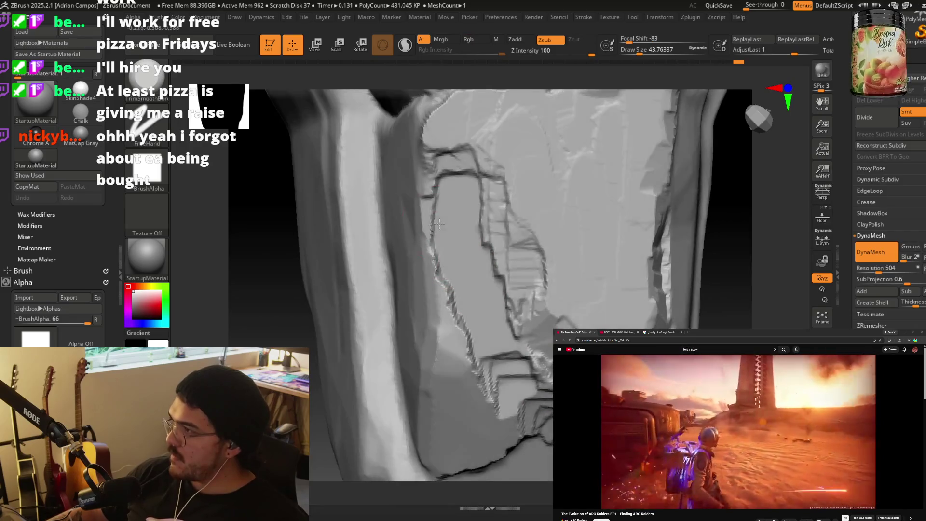
pyautogui.moveTo(441, 274)
pyautogui.mouseDown()
pyautogui.moveTo(449, 279)
pyautogui.moveTo(434, 270)
pyautogui.moveTo(440, 258)
pyautogui.moveTo(425, 256)
pyautogui.moveTo(427, 223)
pyautogui.moveTo(412, 251)
pyautogui.moveTo(420, 307)
pyautogui.mouseUp()
pyautogui.moveTo(420, 307); pyautogui.dragTo(429, 294, button='right')
pyautogui.moveTo(430, 294)
pyautogui.mouseDown()
pyautogui.moveTo(432, 342)
pyautogui.moveTo(413, 368)
pyautogui.moveTo(416, 352)
pyautogui.moveTo(389, 304)
pyautogui.moveTo(400, 144)
pyautogui.moveTo(425, 217)
pyautogui.mouseUp()
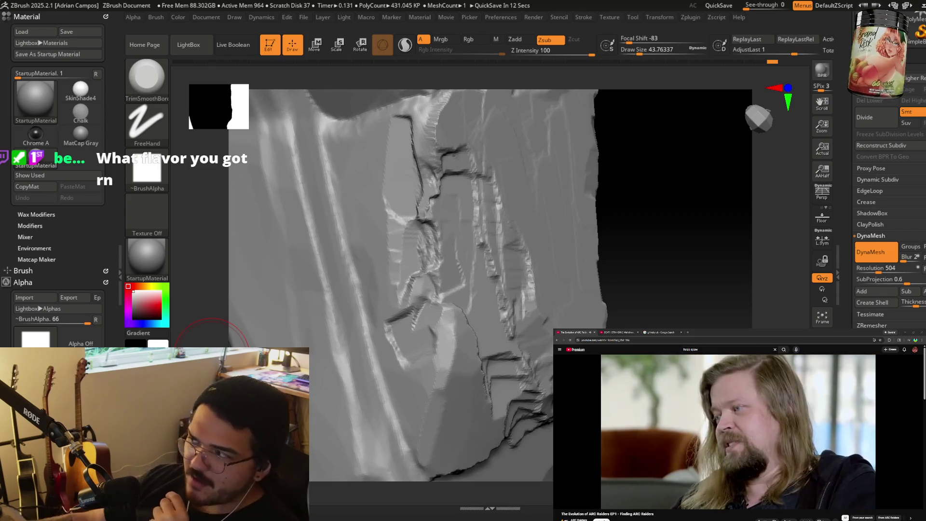
# Reshape the crease edges and carve new cracks and ridges across the surface.
pyautogui.moveTo(212, 333); pyautogui.dragTo(492, 266)
pyautogui.keyDown('shift'); pyautogui.moveTo(487, 231); pyautogui.dragTo(455, 318); pyautogui.keyUp('shift')
pyautogui.moveTo(552, 271); pyautogui.dragTo(444, 371)
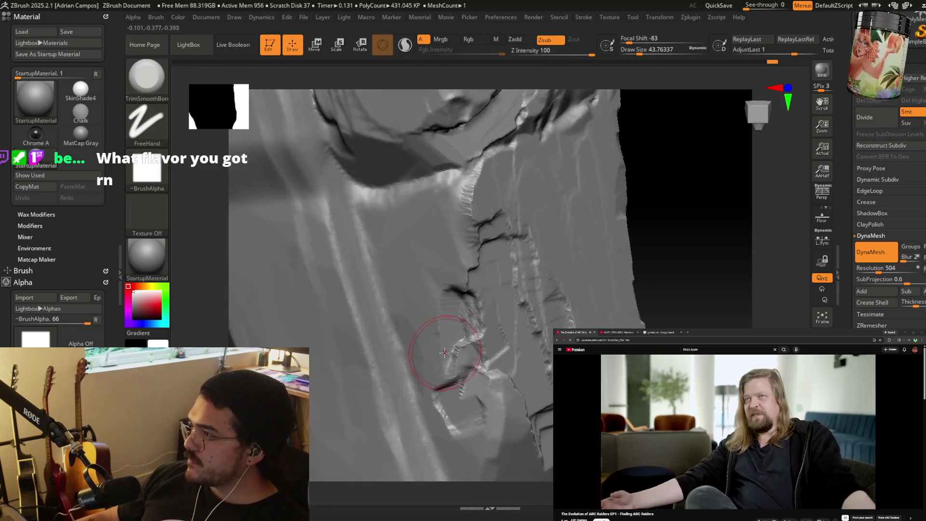
pyautogui.moveTo(449, 325)
pyautogui.mouseDown()
pyautogui.moveTo(451, 357)
pyautogui.moveTo(449, 303)
pyautogui.moveTo(448, 376)
pyautogui.mouseUp()
pyautogui.moveTo(431, 334); pyautogui.dragTo(437, 352)
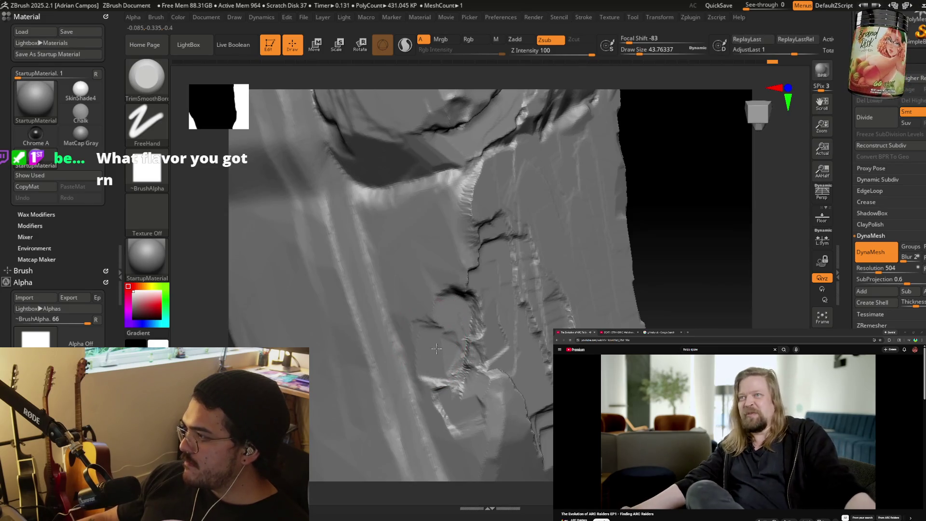
pyautogui.moveTo(426, 309)
pyautogui.mouseDown()
pyautogui.moveTo(434, 275)
pyautogui.moveTo(461, 256)
pyautogui.moveTo(463, 270)
pyautogui.moveTo(472, 261)
pyautogui.moveTo(449, 207)
pyautogui.moveTo(463, 178)
pyautogui.moveTo(428, 213)
pyautogui.mouseUp()
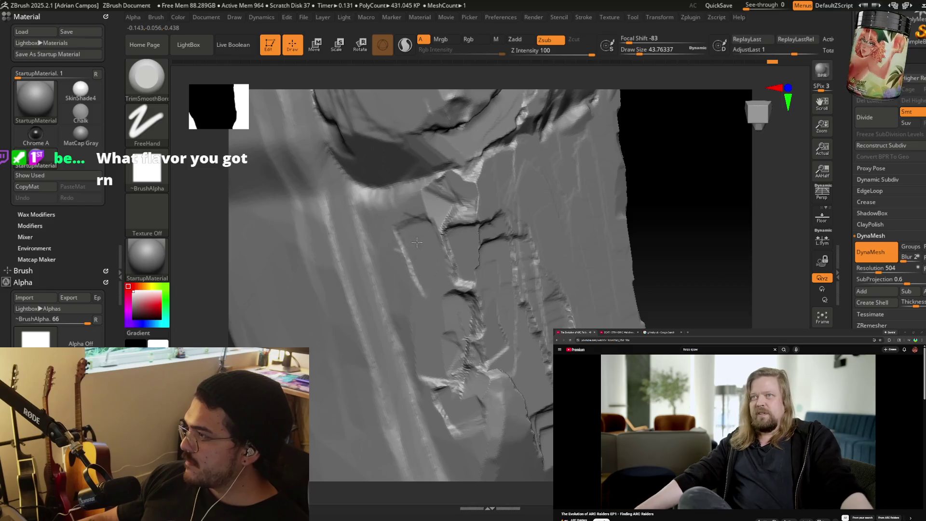
# Soften and smooth the surface surrounding the cracks.
pyautogui.moveTo(453, 268)
pyautogui.mouseDown(button='right')
pyautogui.moveTo(432, 276)
pyautogui.moveTo(427, 249)
pyautogui.moveTo(492, 258)
pyautogui.mouseUp(button='right')
pyautogui.keyDown('shift'); pyautogui.moveTo(485, 256); pyautogui.dragTo(458, 243); pyautogui.keyUp('shift')
pyautogui.press('ctrl')
pyautogui.keyDown('shift'); pyautogui.moveTo(482, 338); pyautogui.dragTo(473, 366); pyautogui.keyUp('shift')
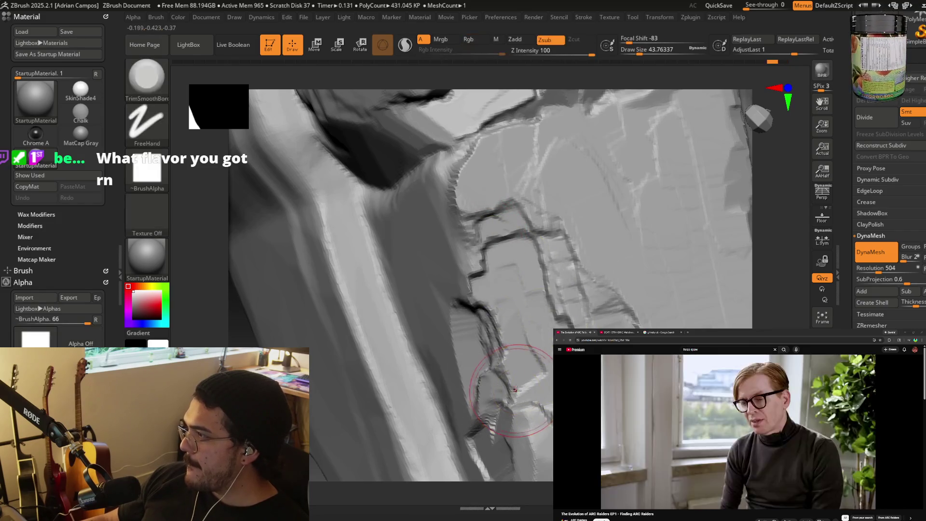
pyautogui.moveTo(473, 366)
pyautogui.keyDown('shift'); pyautogui.mouseDown(button='right')
pyautogui.moveTo(490, 229)
pyautogui.moveTo(507, 331)
pyautogui.moveTo(510, 208)
pyautogui.moveTo(527, 227)
pyautogui.mouseUp(button='right'); pyautogui.keyUp('shift')
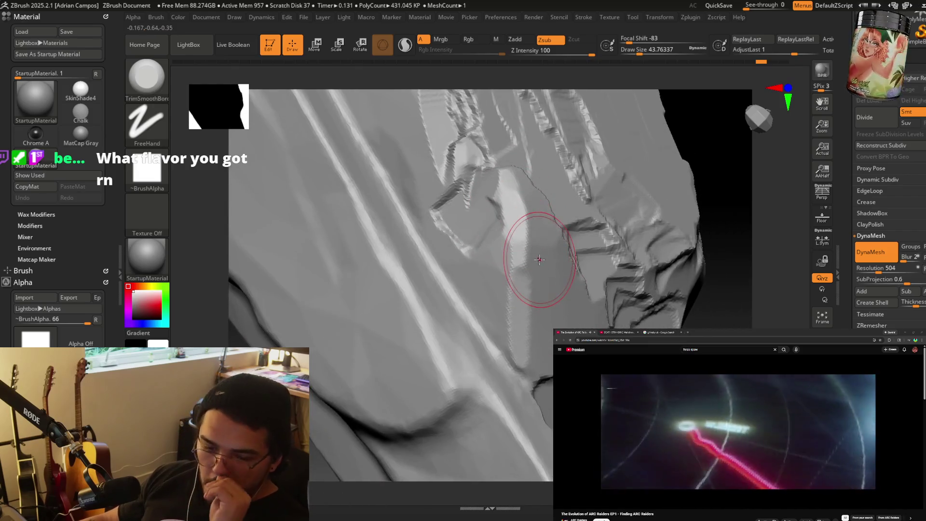
pyautogui.moveTo(527, 268)
pyautogui.mouseDown(button='right')
pyautogui.moveTo(522, 278)
pyautogui.moveTo(508, 241)
pyautogui.mouseUp(button='right')
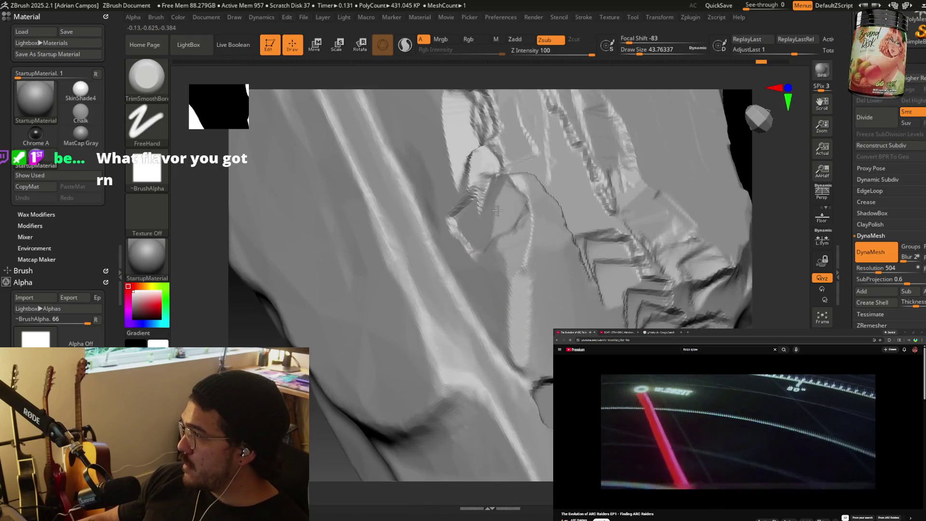
pyautogui.moveTo(514, 289); pyautogui.dragTo(517, 223, button='right')
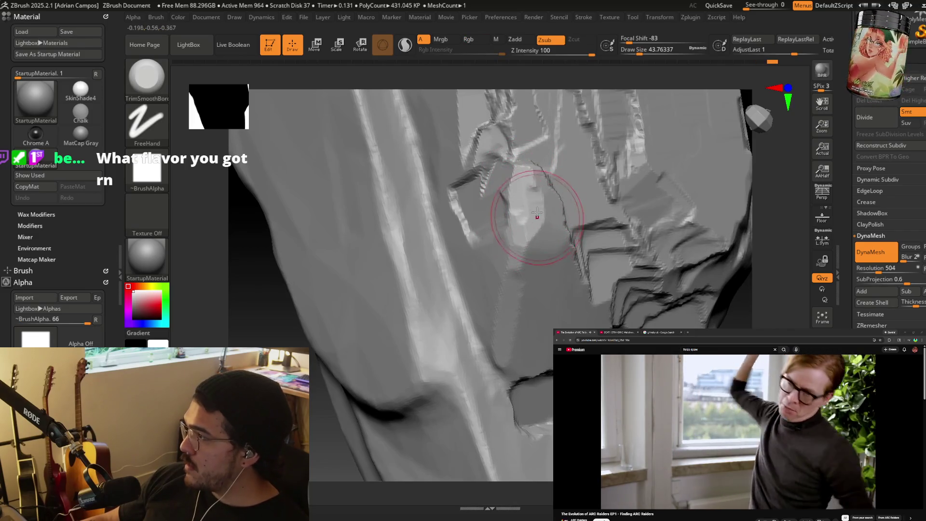
pyautogui.moveTo(538, 209); pyautogui.dragTo(565, 181, button='right')
# Set brush size about 27 and flatten the bright ridge into a flat break with the Planar brush.
pyautogui.press('[')
pyautogui.press('[')
pyautogui.press('[')
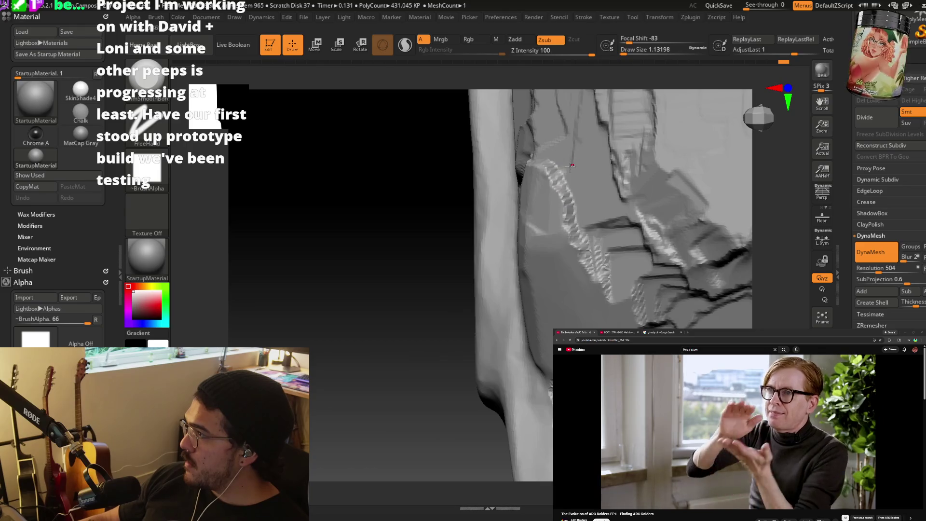
pyautogui.press(']')
pyautogui.press(']')
pyautogui.press(']')
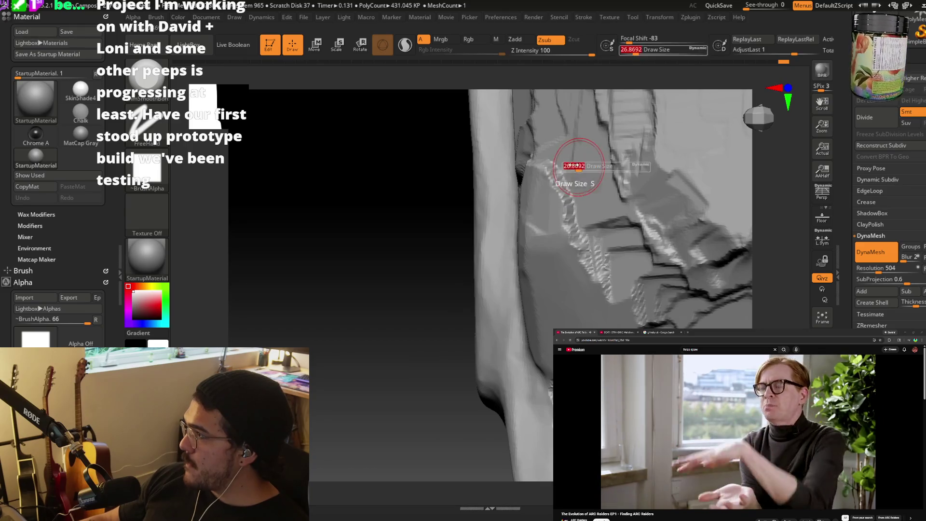
pyautogui.moveTo(602, 180)
pyautogui.mouseDown(button='right')
pyautogui.moveTo(605, 169)
pyautogui.moveTo(572, 285)
pyautogui.mouseUp(button='right')
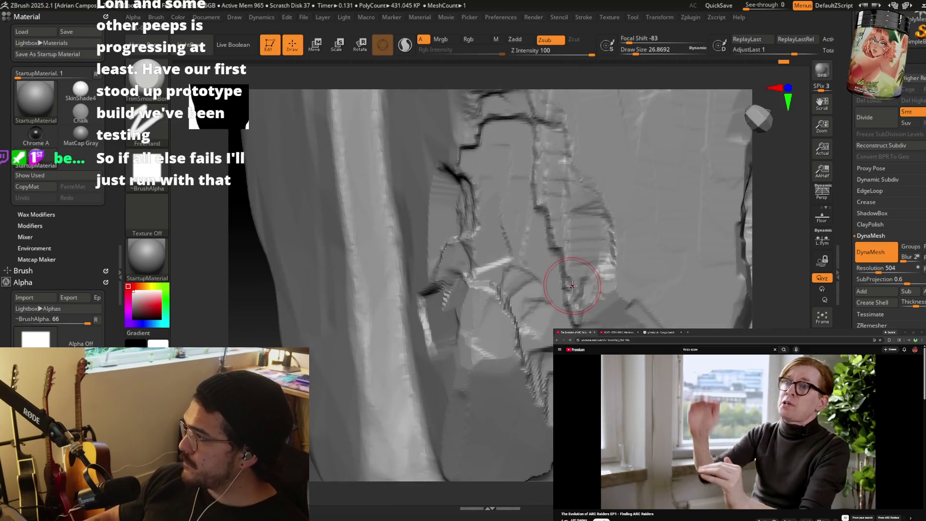
pyautogui.press('b')
pyautogui.press('p')
pyautogui.press('l')
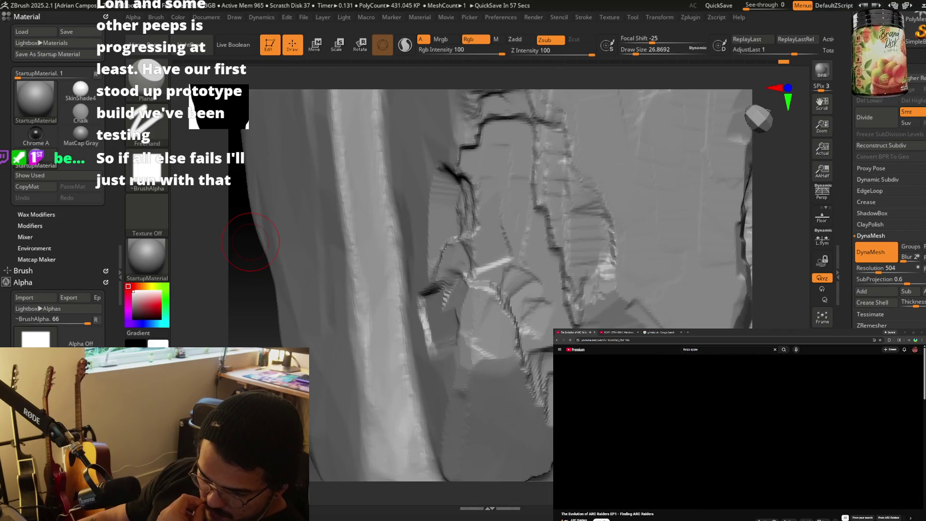
pyautogui.moveTo(250, 242); pyautogui.dragTo(273, 243)
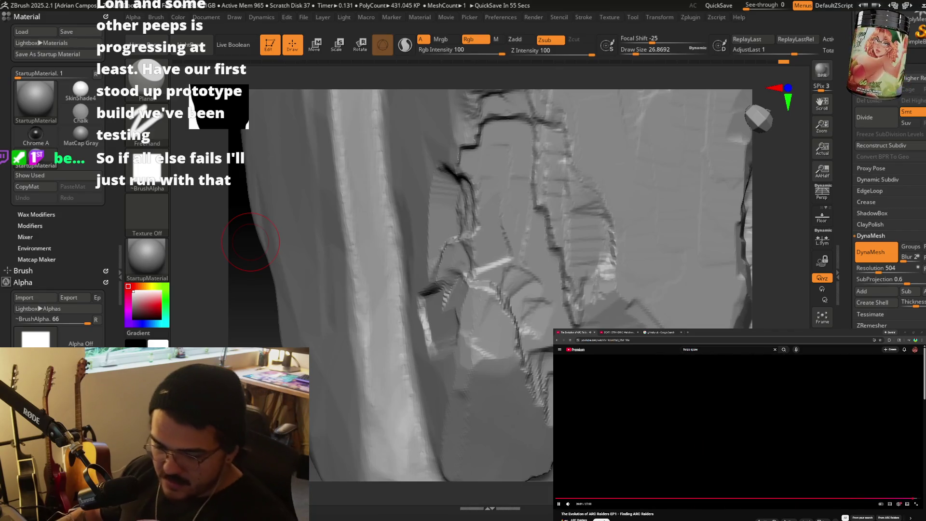
pyautogui.moveTo(766, 261); pyautogui.dragTo(764, 261)
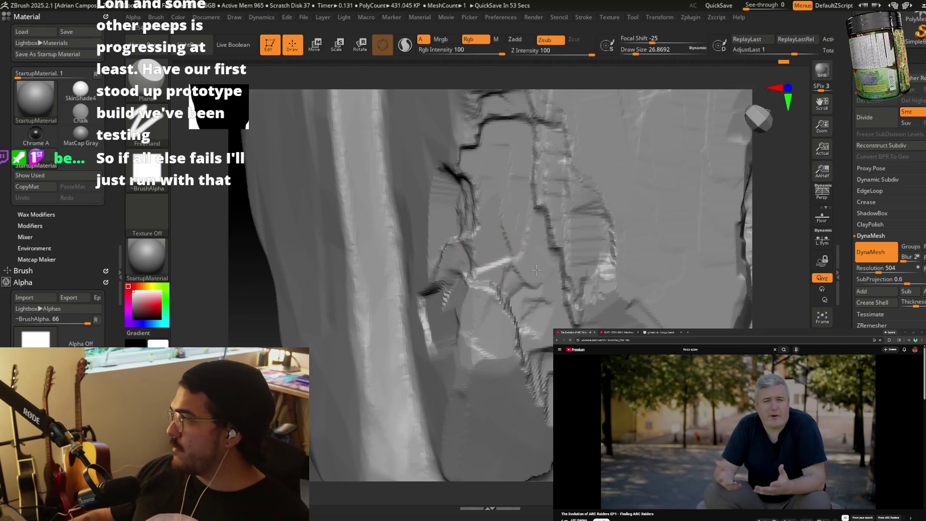
pyautogui.moveTo(535, 294)
pyautogui.mouseDown()
pyautogui.moveTo(512, 263)
pyautogui.moveTo(475, 260)
pyautogui.moveTo(520, 250)
pyautogui.mouseUp()
pyautogui.moveTo(529, 285); pyautogui.dragTo(533, 282, button='right')
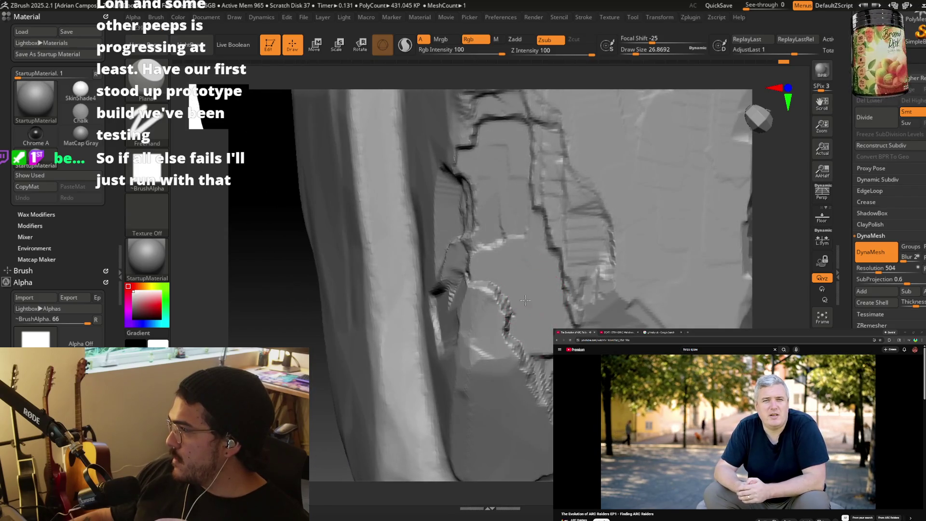
pyautogui.moveTo(509, 288); pyautogui.dragTo(504, 292)
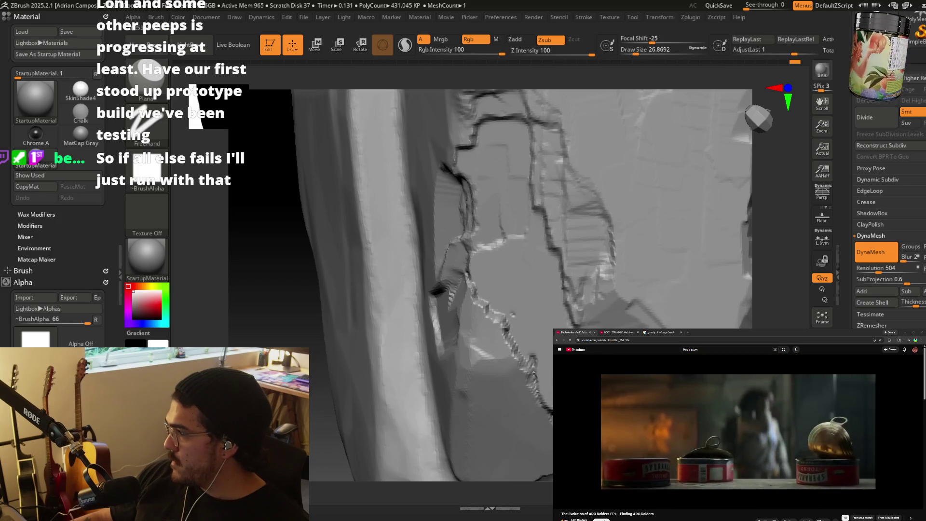
# Switch back to the TrimSmoothBorder brush.
pyautogui.press('b')
pyautogui.press('t')
pyautogui.press('s')
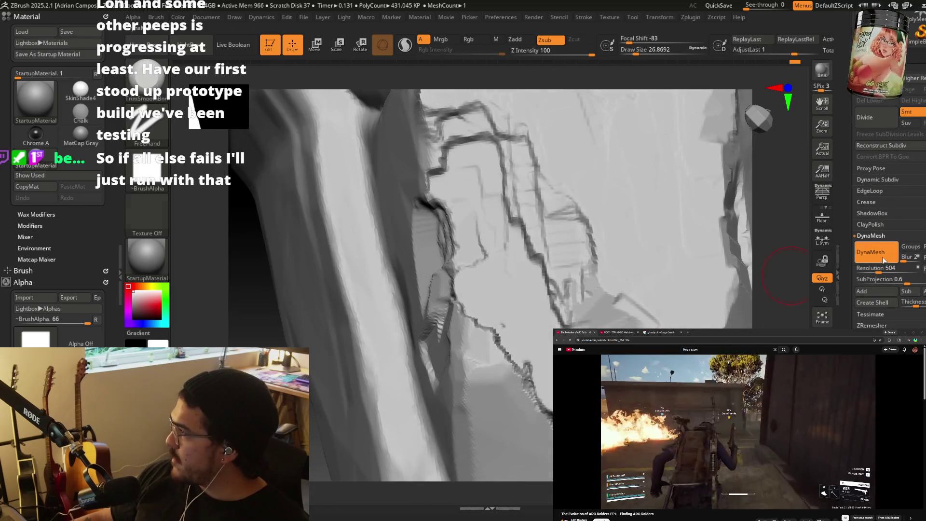
# Trim-smooth the side crack edges into flat chips, then orbit down toward the pillar's tip.
pyautogui.moveTo(540, 255); pyautogui.dragTo(559, 265, button='right')
pyautogui.moveTo(559, 266); pyautogui.dragTo(580, 271)
pyautogui.moveTo(561, 287); pyautogui.dragTo(482, 290, button='right')
pyautogui.moveTo(539, 213)
pyautogui.mouseDown(button='right')
pyautogui.moveTo(517, 217)
pyautogui.moveTo(602, 207)
pyautogui.moveTo(569, 305)
pyautogui.mouseUp(button='right')
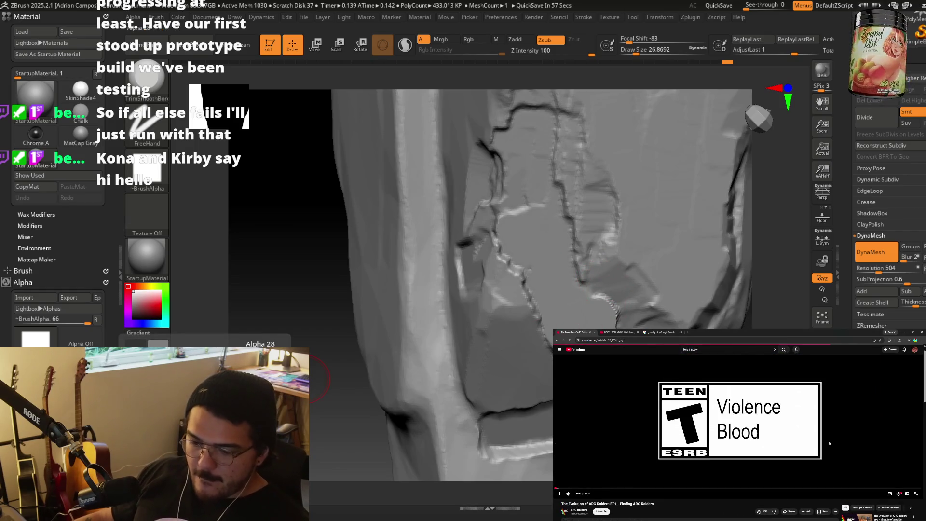
pyautogui.moveTo(602, 318); pyautogui.dragTo(601, 287, button='right')
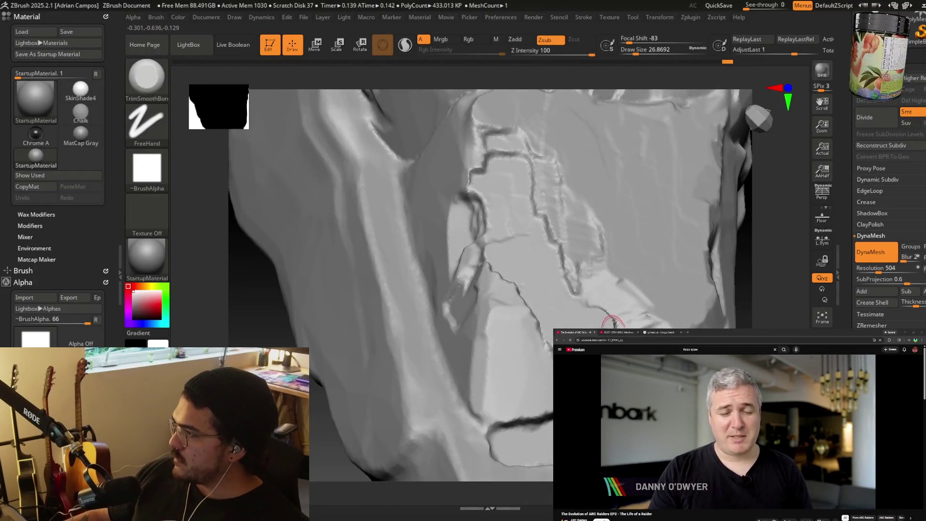
pyautogui.moveTo(612, 321)
pyautogui.mouseDown(button='right')
pyautogui.moveTo(603, 309)
pyautogui.moveTo(630, 296)
pyautogui.moveTo(572, 269)
pyautogui.moveTo(554, 275)
pyautogui.mouseUp(button='right')
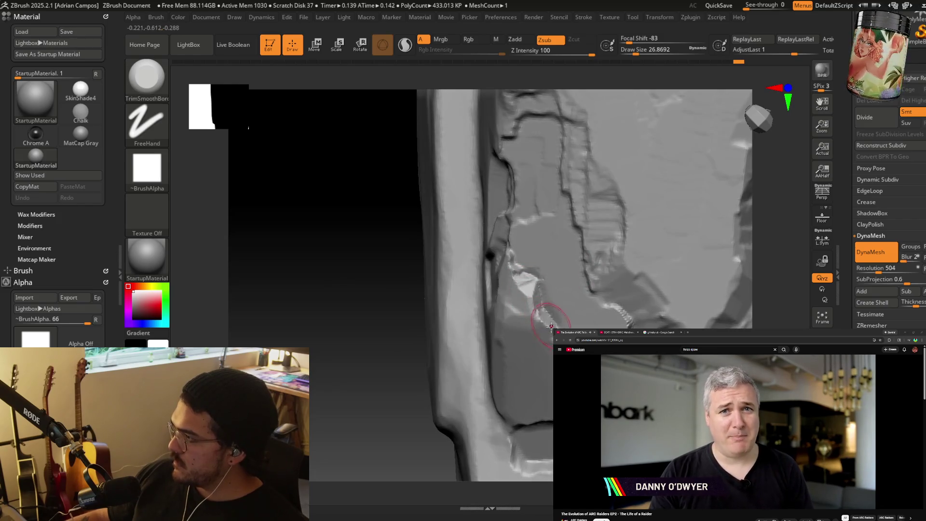
pyautogui.moveTo(564, 425)
pyautogui.mouseDown(button='right')
pyautogui.moveTo(381, 308)
pyautogui.moveTo(594, 311)
pyautogui.moveTo(588, 275)
pyautogui.moveTo(607, 303)
pyautogui.moveTo(541, 267)
pyautogui.mouseUp(button='right')
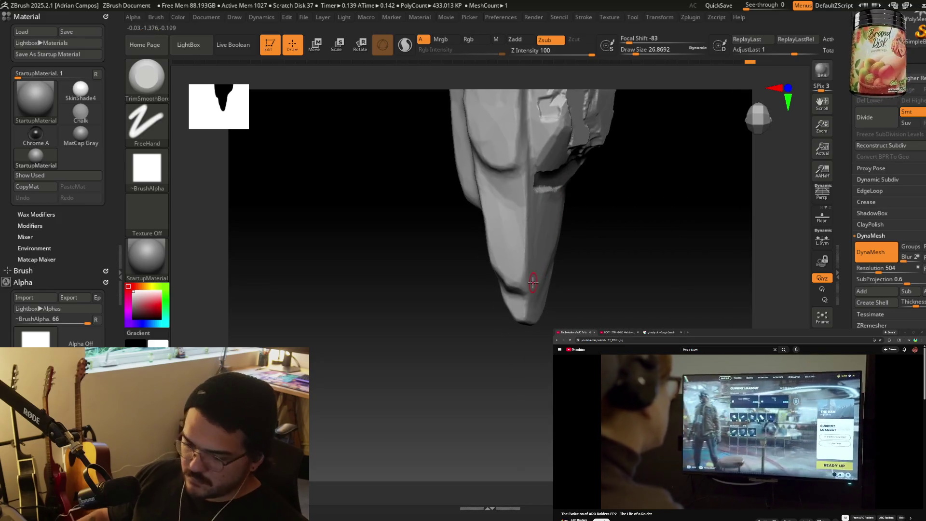
# Switch to the rectangular planar flattening brush and enlarge it to about 177.
pyautogui.press('b')
pyautogui.press('p')
pyautogui.press('l')
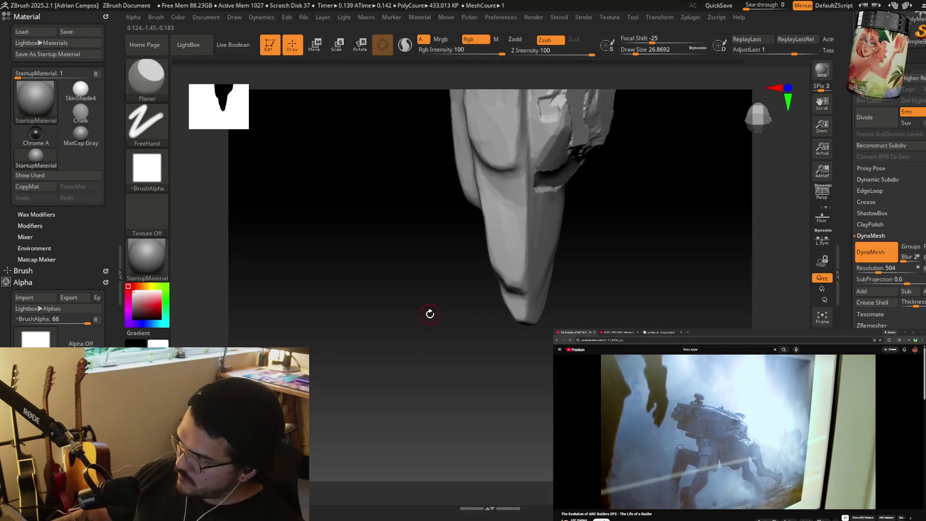
pyautogui.press('b')
pyautogui.press('p')
pyautogui.press('r')
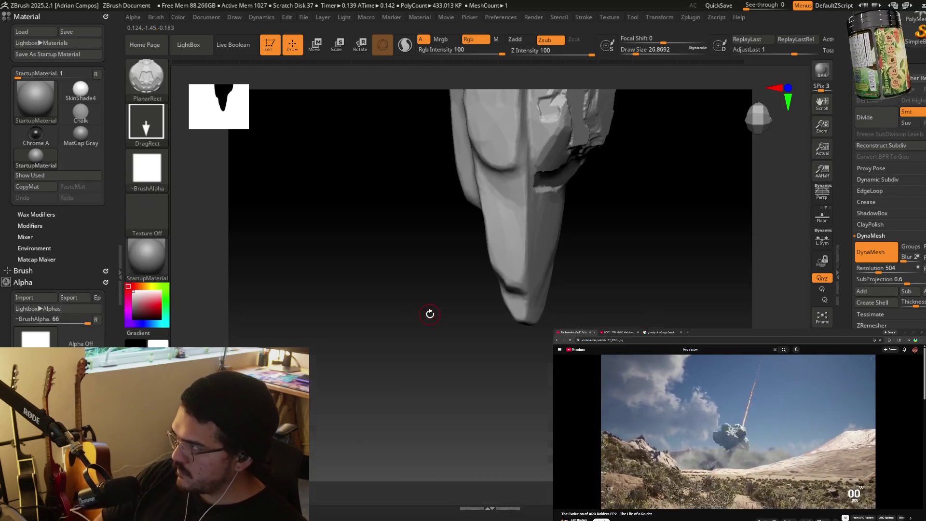
pyautogui.moveTo(554, 287)
pyautogui.mouseDown()
pyautogui.moveTo(482, 279)
pyautogui.moveTo(492, 282)
pyautogui.mouseUp()
pyautogui.press('s')
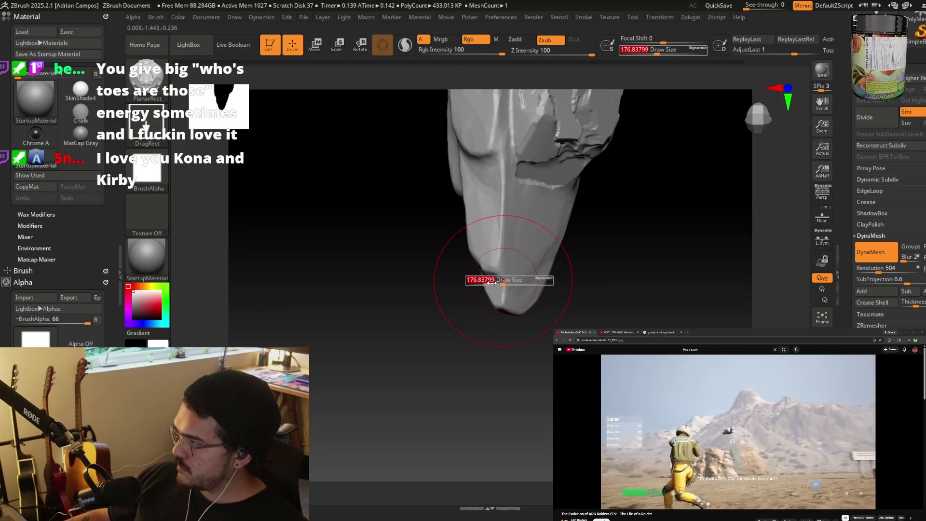
# Flatten a planar facet onto the pillar's pointed tip.
pyautogui.moveTo(517, 314); pyautogui.dragTo(522, 319)
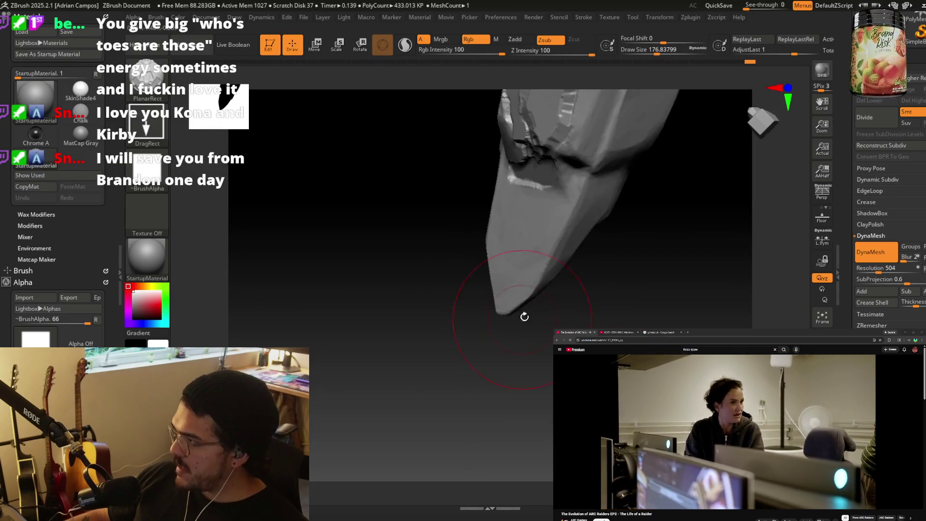
pyautogui.moveTo(456, 360)
pyautogui.mouseDown()
pyautogui.moveTo(513, 329)
pyautogui.moveTo(517, 294)
pyautogui.moveTo(470, 359)
pyautogui.moveTo(572, 289)
pyautogui.mouseUp()
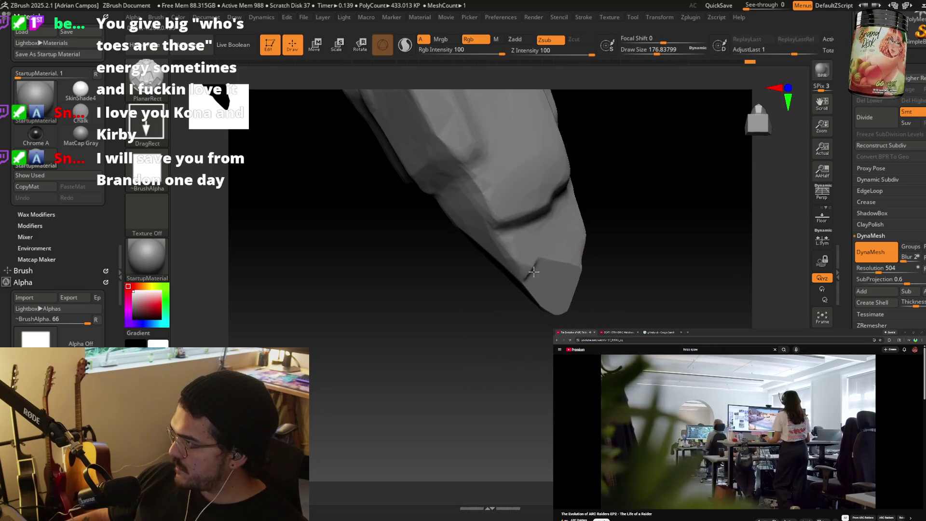
pyautogui.moveTo(533, 271); pyautogui.dragTo(562, 274)
pyautogui.moveTo(632, 296)
pyautogui.mouseDown()
pyautogui.moveTo(599, 234)
pyautogui.moveTo(578, 256)
pyautogui.mouseUp()
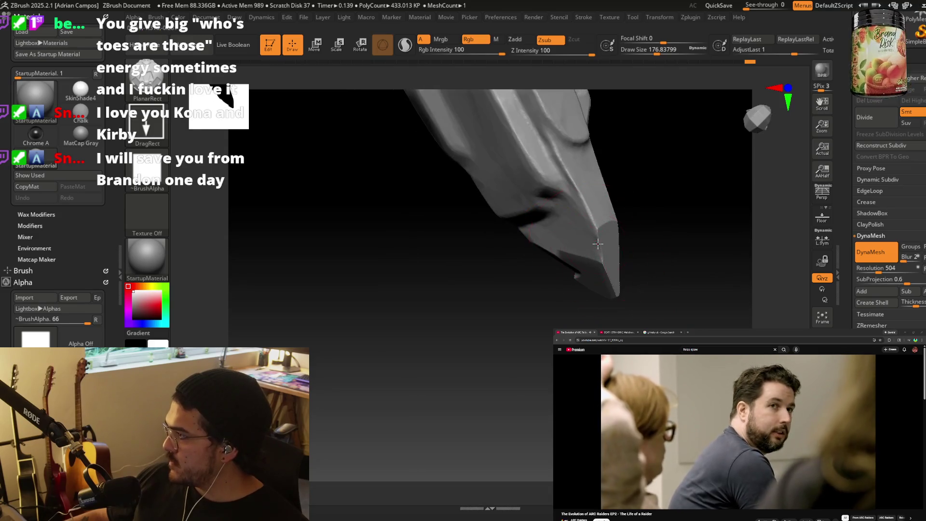
pyautogui.moveTo(613, 313)
pyautogui.mouseDown()
pyautogui.moveTo(633, 252)
pyautogui.moveTo(608, 242)
pyautogui.mouseUp()
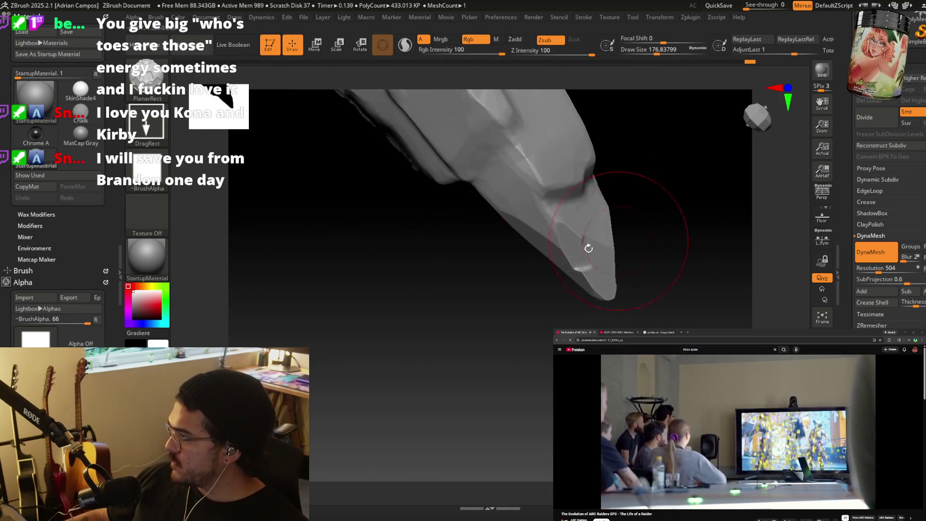
pyautogui.moveTo(584, 282)
pyautogui.mouseDown()
pyautogui.moveTo(635, 231)
pyautogui.moveTo(598, 249)
pyautogui.moveTo(593, 233)
pyautogui.moveTo(616, 240)
pyautogui.moveTo(600, 208)
pyautogui.mouseUp()
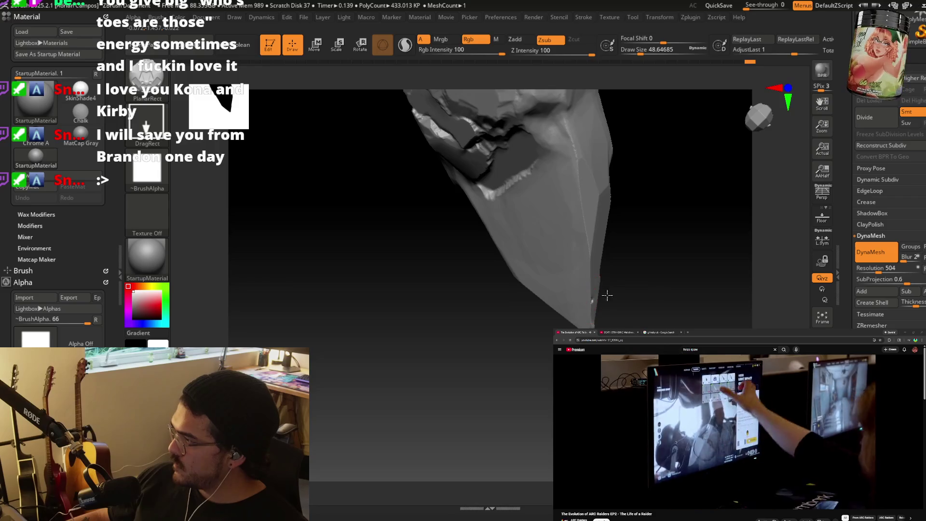
# Carve a flat plane and a small chip into the rock's upper right edge.
pyautogui.moveTo(626, 291)
pyautogui.mouseDown()
pyautogui.moveTo(647, 227)
pyautogui.moveTo(624, 182)
pyautogui.moveTo(516, 397)
pyautogui.moveTo(631, 302)
pyautogui.moveTo(436, 314)
pyautogui.moveTo(458, 323)
pyautogui.moveTo(533, 280)
pyautogui.mouseUp()
pyautogui.moveTo(579, 237)
pyautogui.mouseDown()
pyautogui.moveTo(595, 204)
pyautogui.moveTo(584, 187)
pyautogui.moveTo(589, 165)
pyautogui.moveTo(651, 157)
pyautogui.moveTo(602, 219)
pyautogui.mouseUp()
pyautogui.press('s')
pyautogui.moveTo(629, 137)
pyautogui.mouseDown()
pyautogui.moveTo(603, 164)
pyautogui.moveTo(623, 145)
pyautogui.mouseUp()
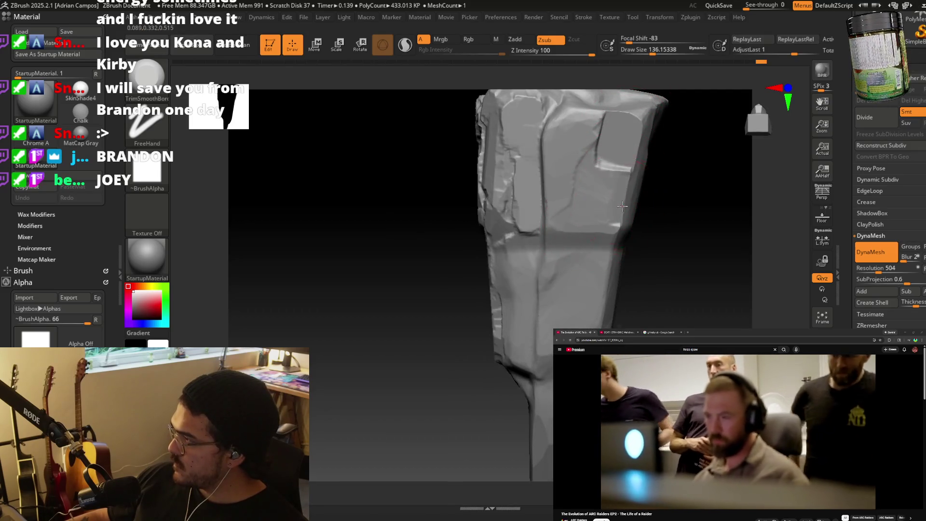
pyautogui.moveTo(622, 206); pyautogui.dragTo(620, 182, button='right')
pyautogui.moveTo(621, 128); pyautogui.dragTo(638, 120)
pyautogui.moveTo(638, 121); pyautogui.dragTo(630, 206, button='right')
pyautogui.moveTo(620, 175); pyautogui.dragTo(578, 339, button='right')
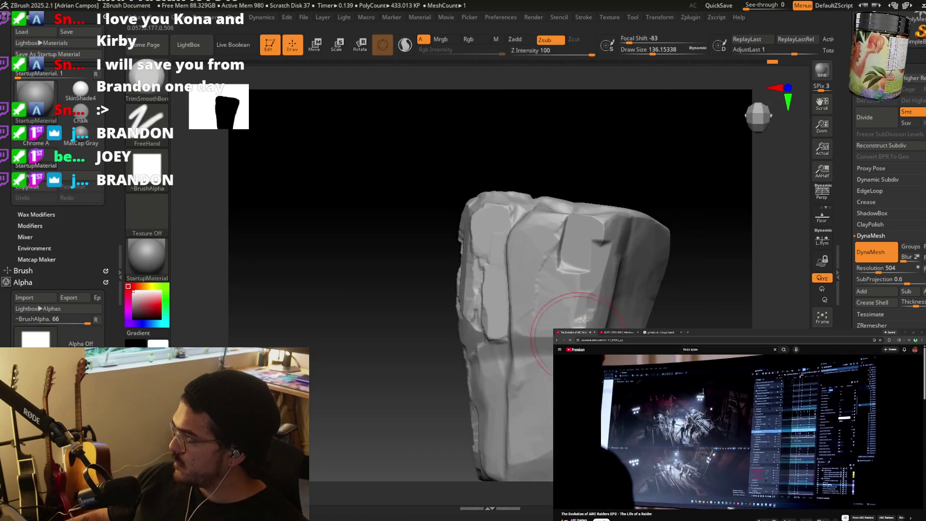
# Turn the rock to a frontal view and halve the brush size.
pyautogui.moveTo(603, 217); pyautogui.dragTo(587, 284, button='right')
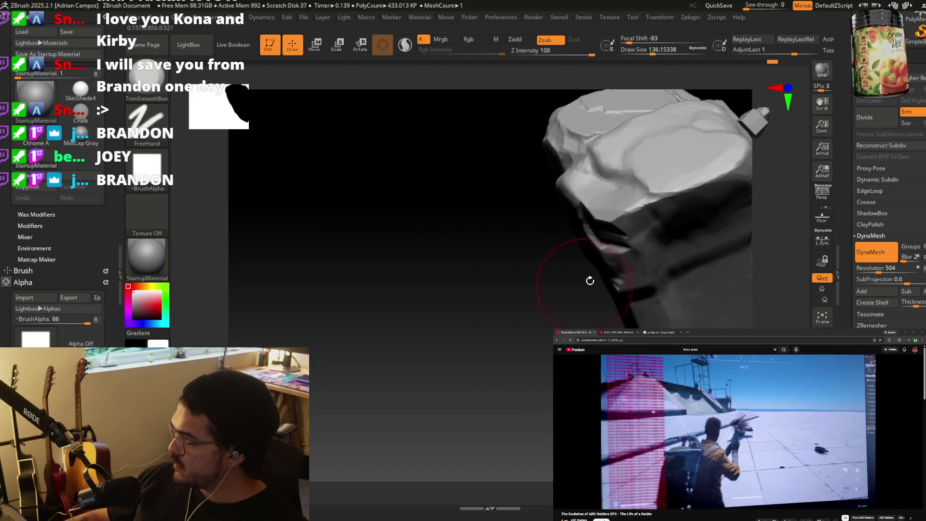
pyautogui.moveTo(626, 210); pyautogui.dragTo(615, 218, button='right')
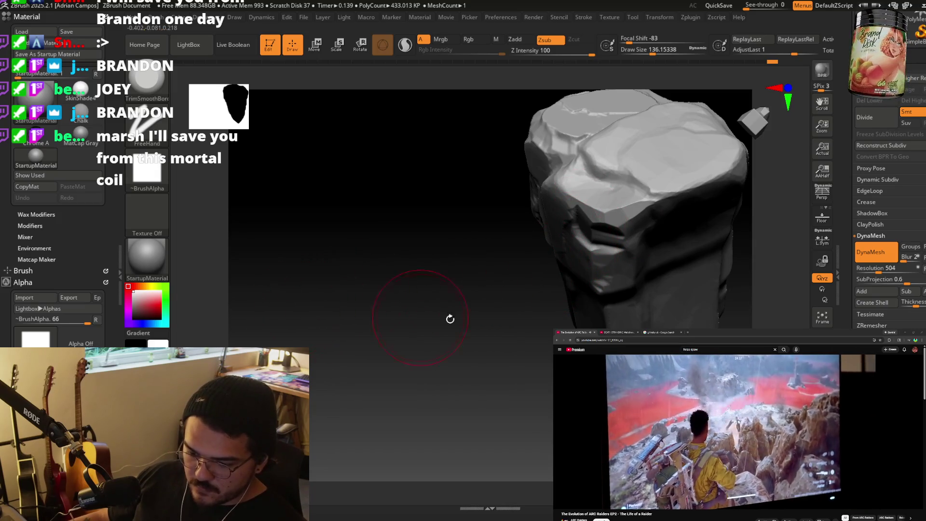
pyautogui.moveTo(590, 320); pyautogui.dragTo(588, 202, button='right')
pyautogui.press('[')
pyautogui.press('[')
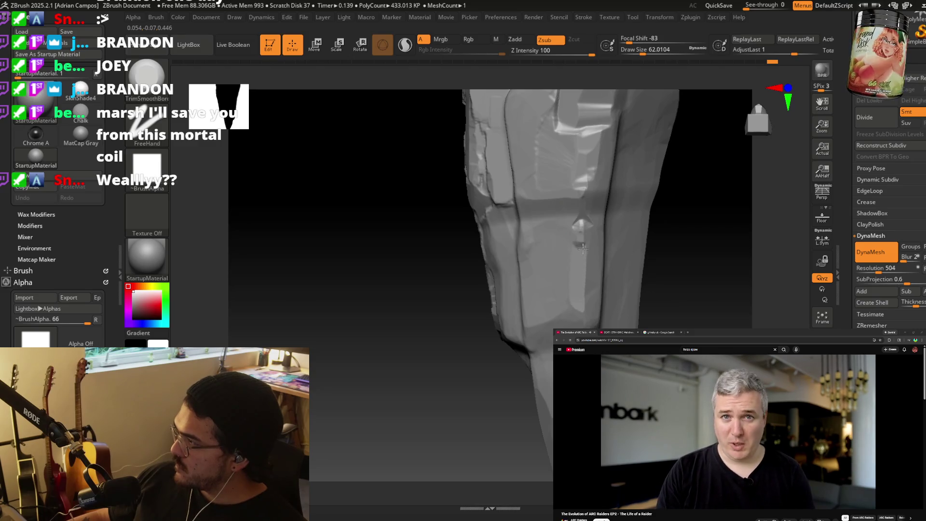
pyautogui.moveTo(584, 222); pyautogui.dragTo(516, 233, button='right')
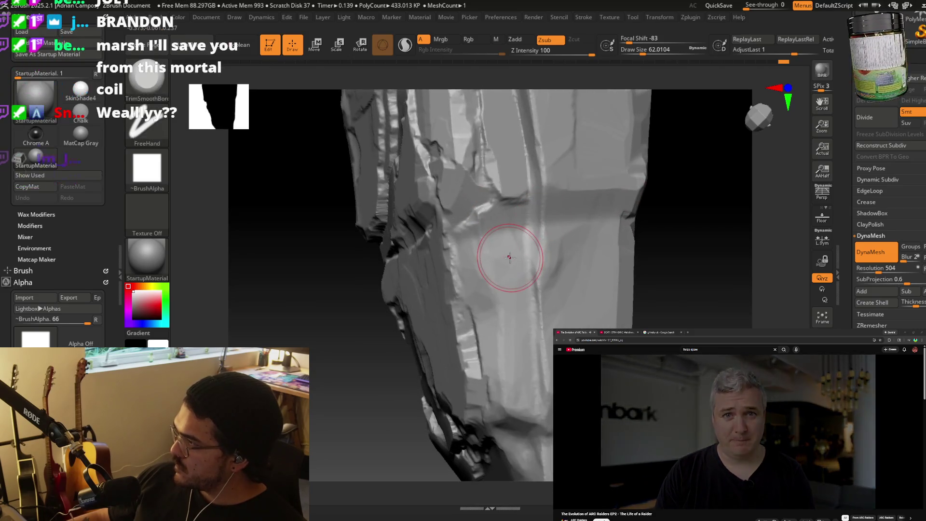
# Chip the side faces with the Planar brush, then return to TrimSmoothBorder.
pyautogui.press('b')
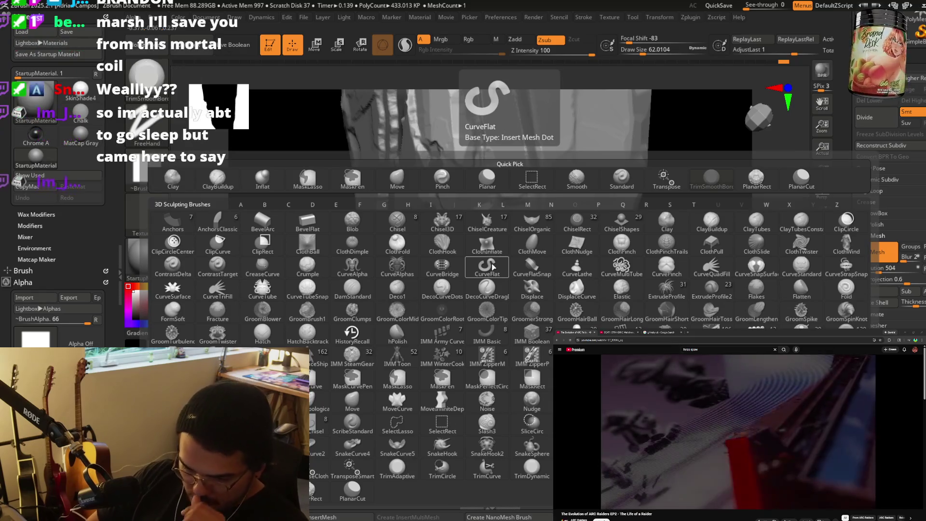
pyautogui.press('p')
pyautogui.press('l')
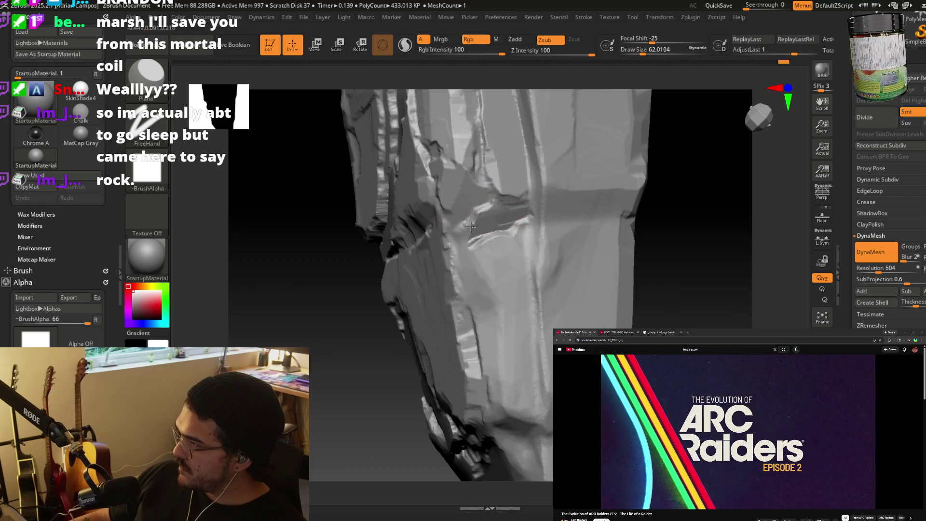
pyautogui.scroll(-5, 457, 239)
pyautogui.press('b')
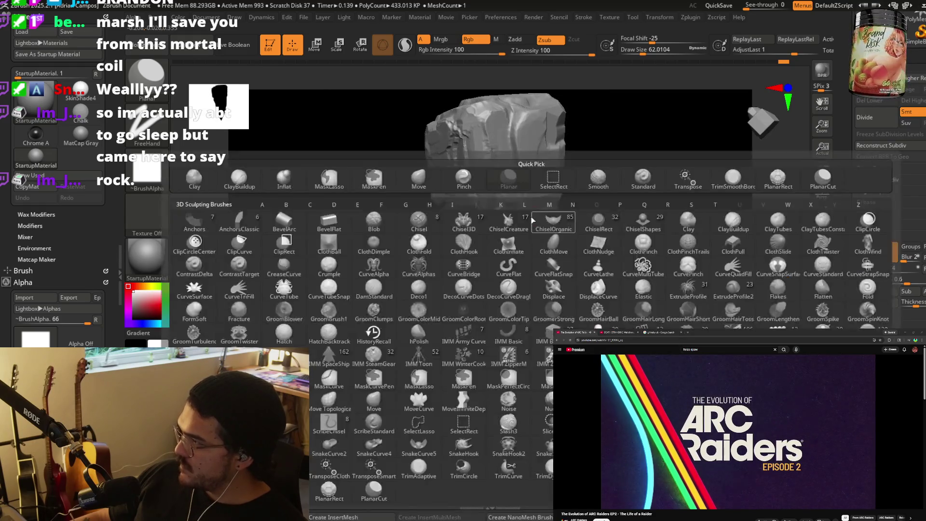
pyautogui.press('t')
pyautogui.press('s')
pyautogui.scroll(4, 510, 193)
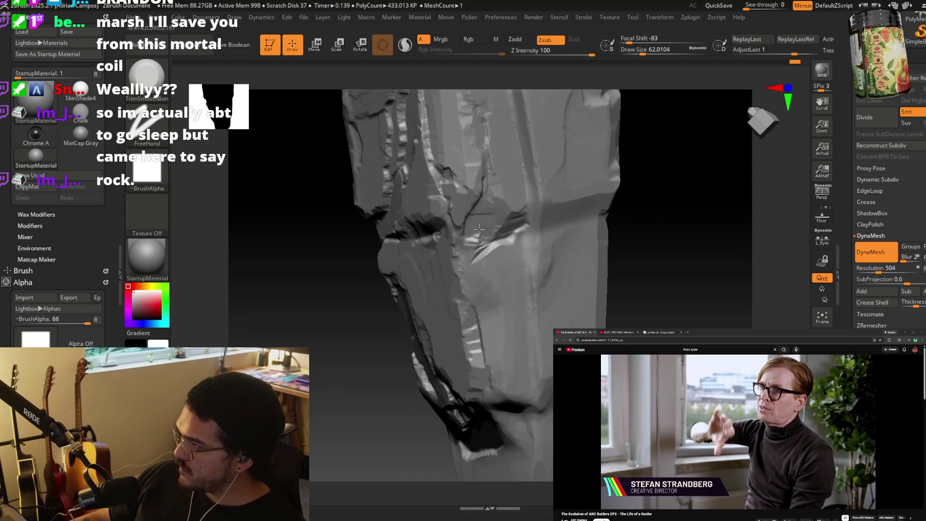
pyautogui.moveTo(485, 234)
pyautogui.mouseDown(button='right')
pyautogui.moveTo(497, 241)
pyautogui.moveTo(482, 246)
pyautogui.mouseUp(button='right')
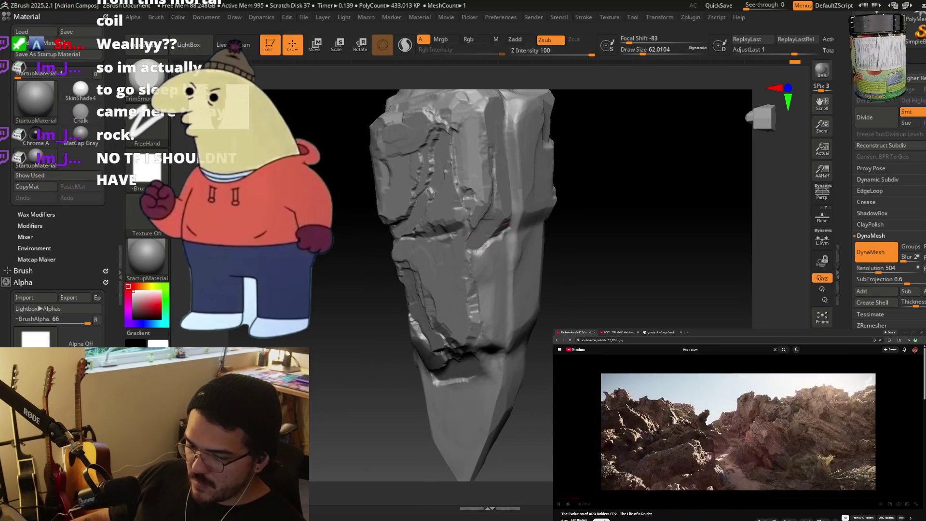
pyautogui.click(688, 331)
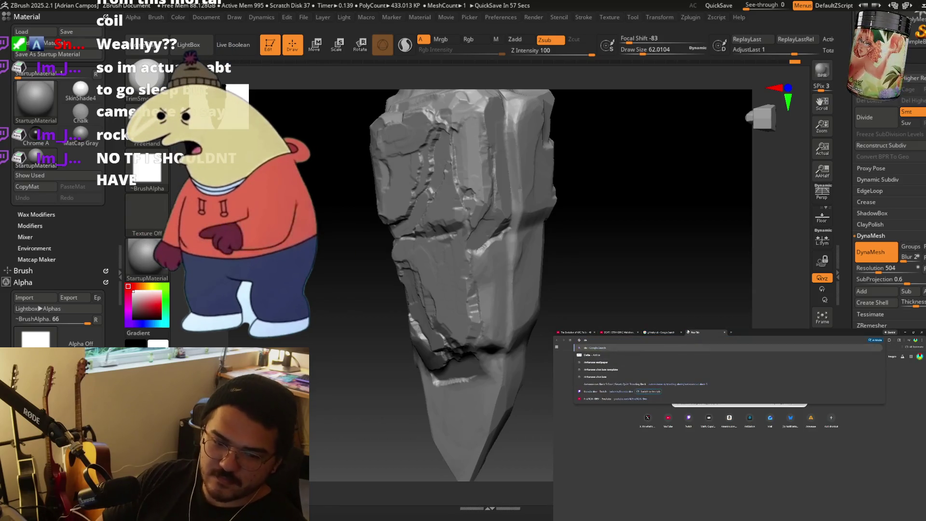
pyautogui.write('nmark timezone')
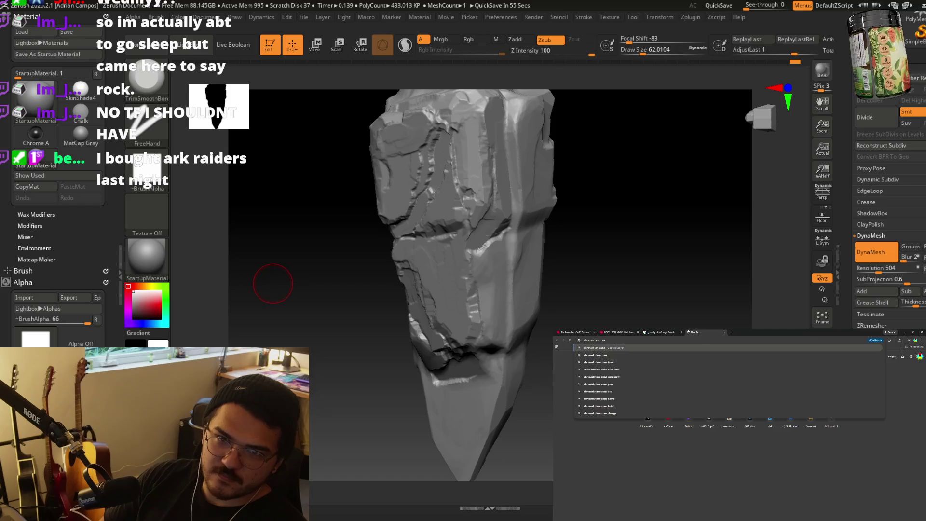
pyautogui.press('Return')
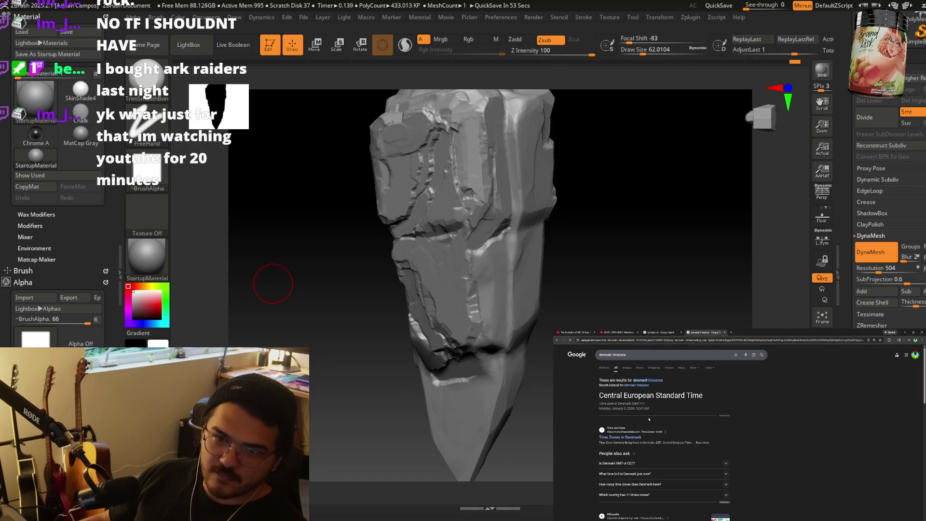
pyautogui.click(587, 331)
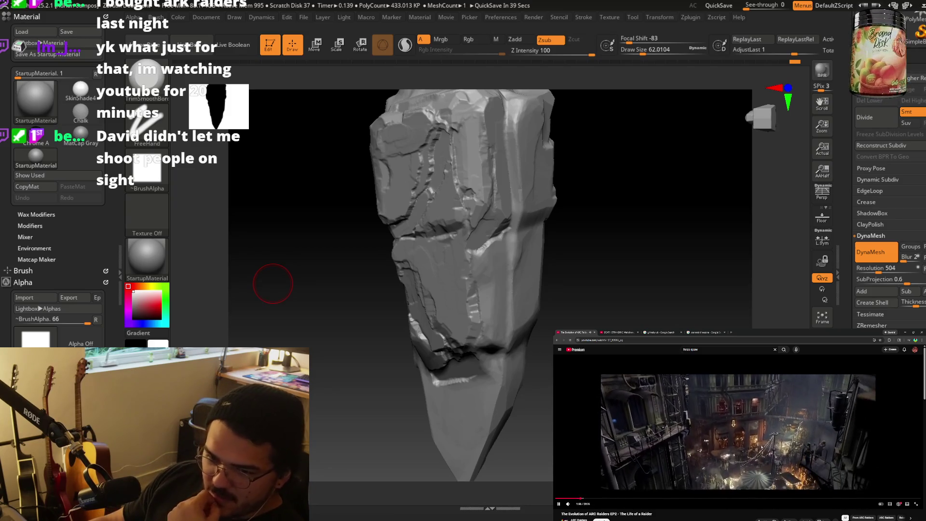
pyautogui.click(761, 447)
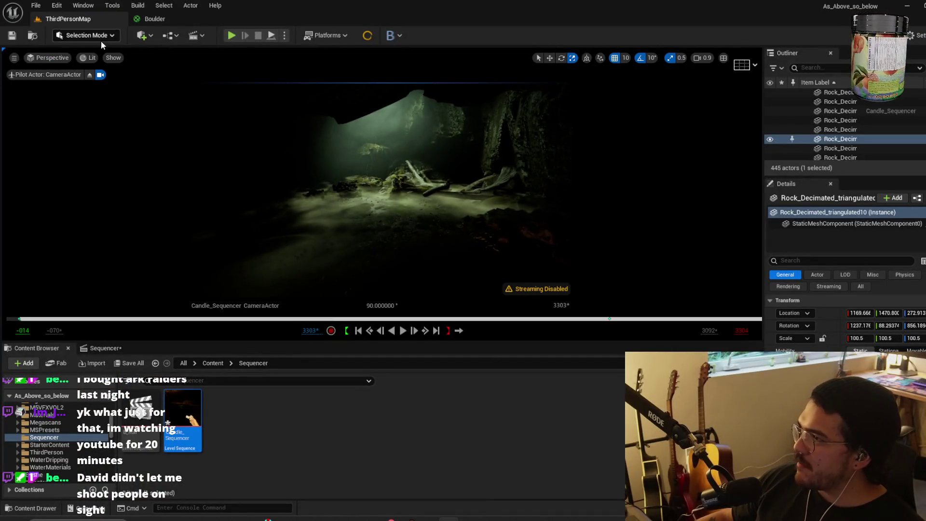
# Keep the normal Select mode and close the Sequencer editor.
pyautogui.click(93, 37)
pyautogui.click(87, 51)
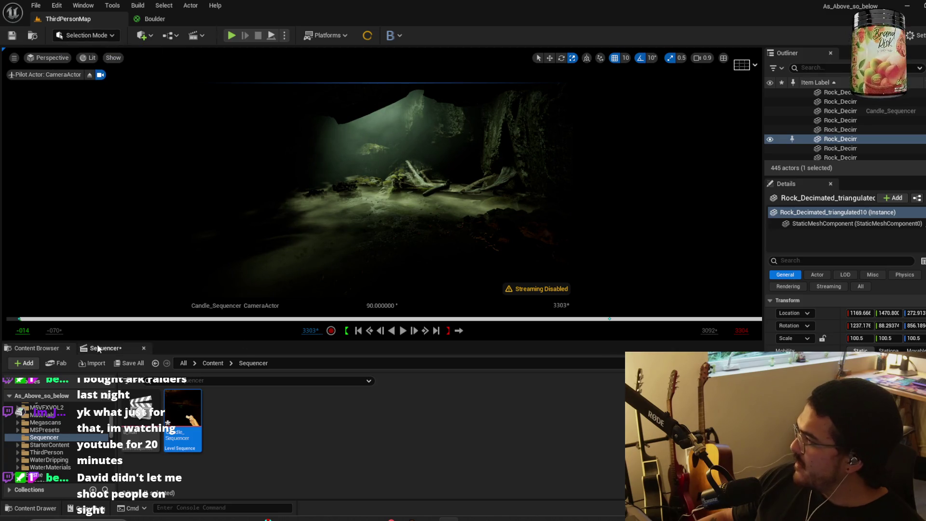
pyautogui.click(143, 347)
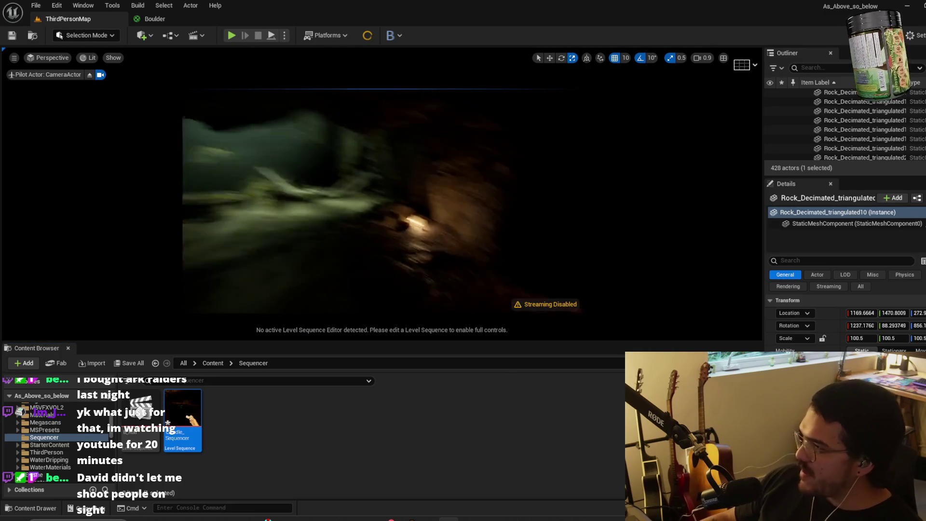
# Fly the camera into the wide cave and save the Candle_Sequencer asset.
pyautogui.moveTo(388, 174); pyautogui.dragTo(403, 172, button='right')
pyautogui.scroll(-3, 404, 172)
pyautogui.scroll(2, 403, 172)
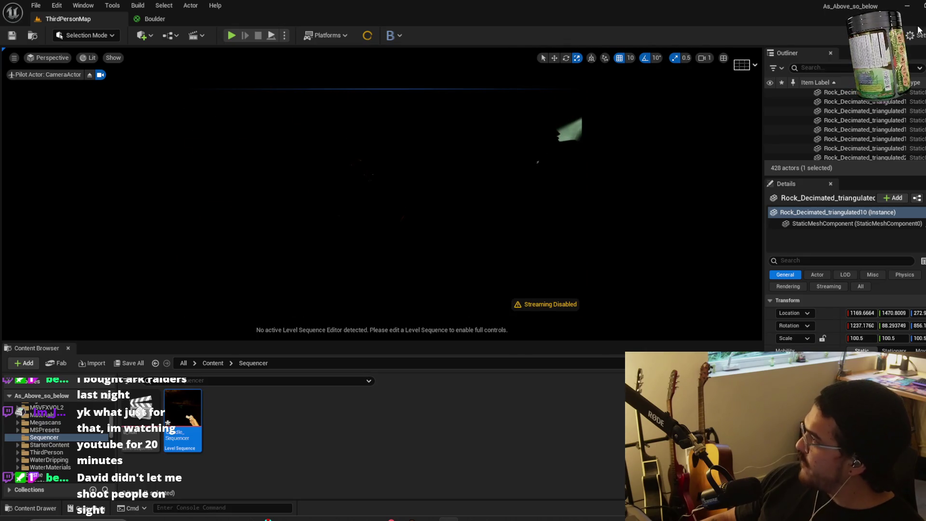
pyautogui.hotkey('ctrl', 'shift', 's')
pyautogui.click(485, 369)
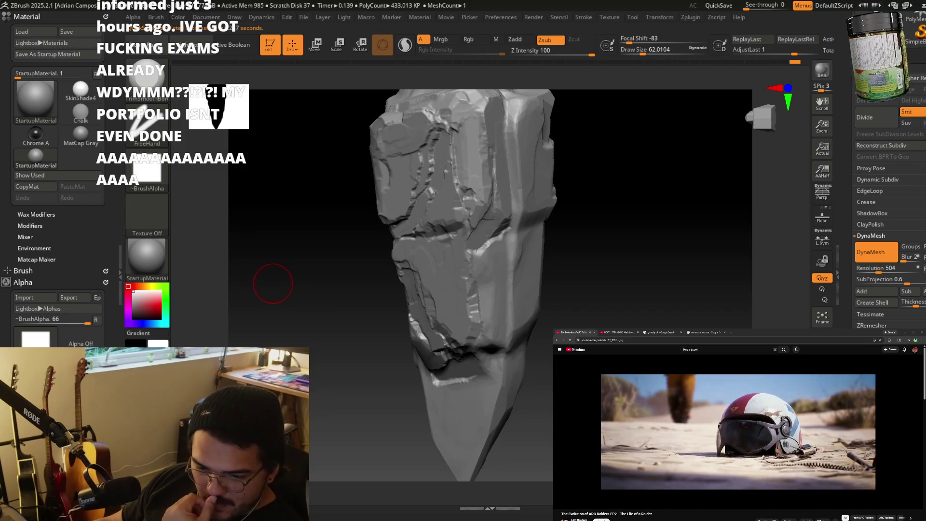
# Shrink the brush and restroke the cracks near the pillar's lower-left edge.
pyautogui.moveTo(273, 283); pyautogui.dragTo(426, 251)
pyautogui.keyDown('ctrl'); pyautogui.moveTo(426, 251); pyautogui.dragTo(589, 316, button='right'); pyautogui.keyUp('ctrl')
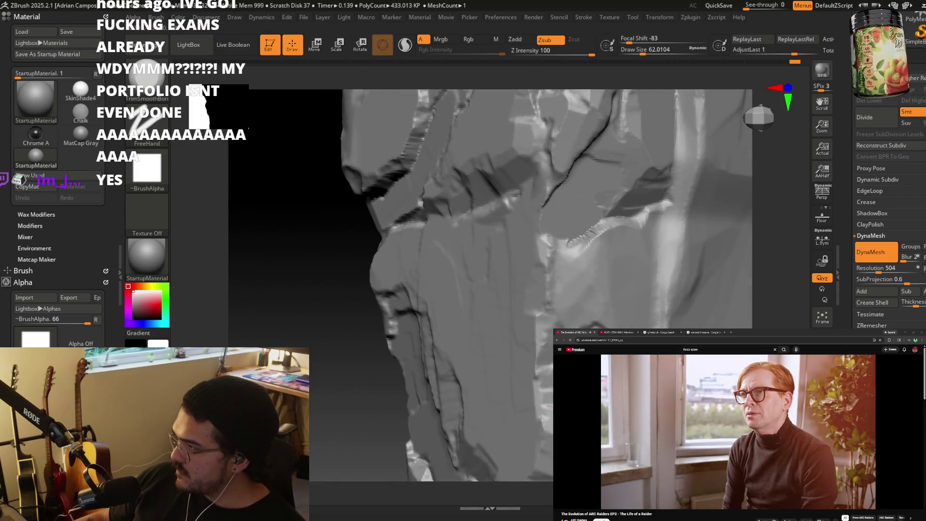
pyautogui.moveTo(588, 316)
pyautogui.mouseDown(button='right')
pyautogui.moveTo(599, 269)
pyautogui.moveTo(609, 302)
pyautogui.mouseUp(button='right')
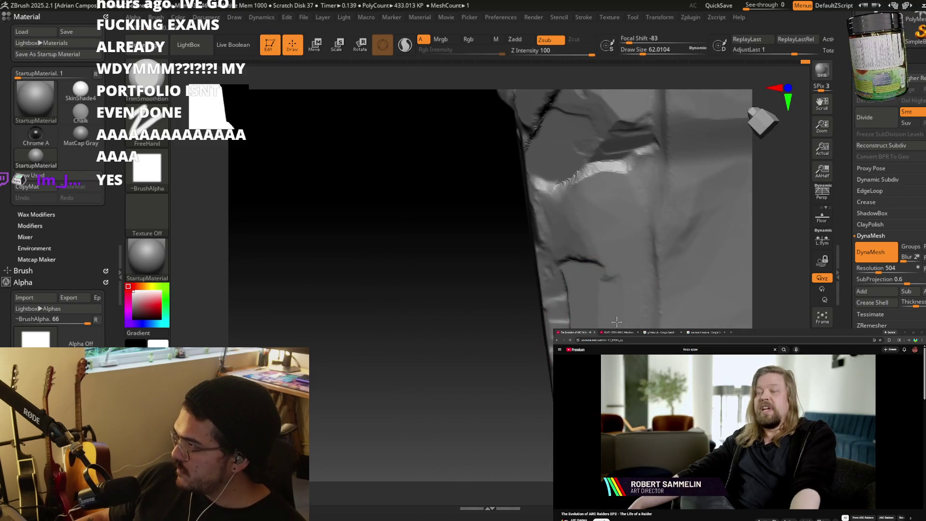
pyautogui.moveTo(630, 319); pyautogui.dragTo(622, 316)
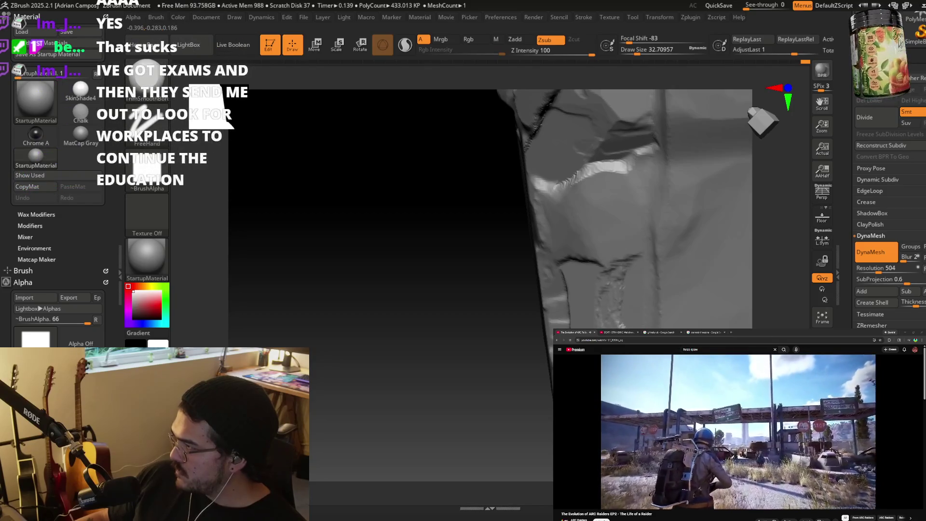
pyautogui.moveTo(675, 313)
pyautogui.mouseDown(button='right')
pyautogui.moveTo(661, 324)
pyautogui.moveTo(644, 280)
pyautogui.moveTo(630, 310)
pyautogui.moveTo(603, 324)
pyautogui.mouseUp(button='right')
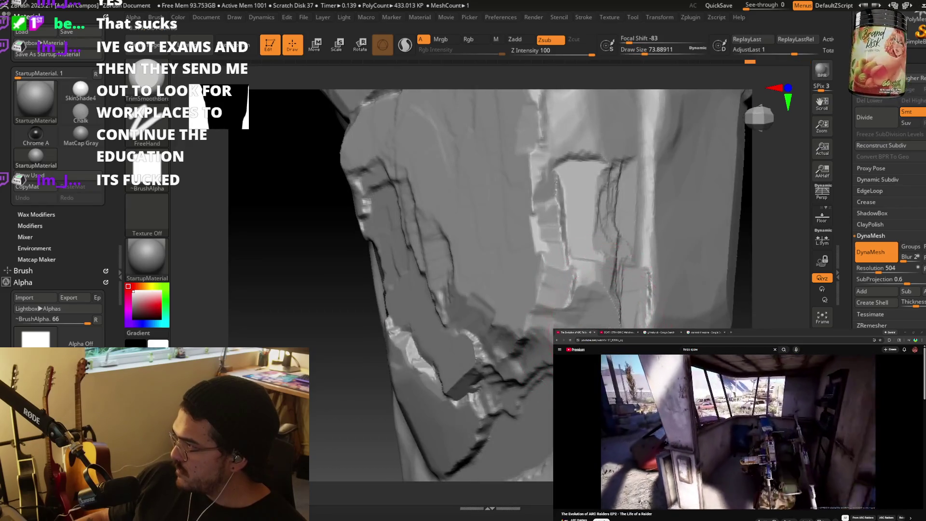
pyautogui.moveTo(535, 482)
pyautogui.mouseDown()
pyautogui.moveTo(569, 333)
pyautogui.moveTo(555, 337)
pyautogui.mouseUp()
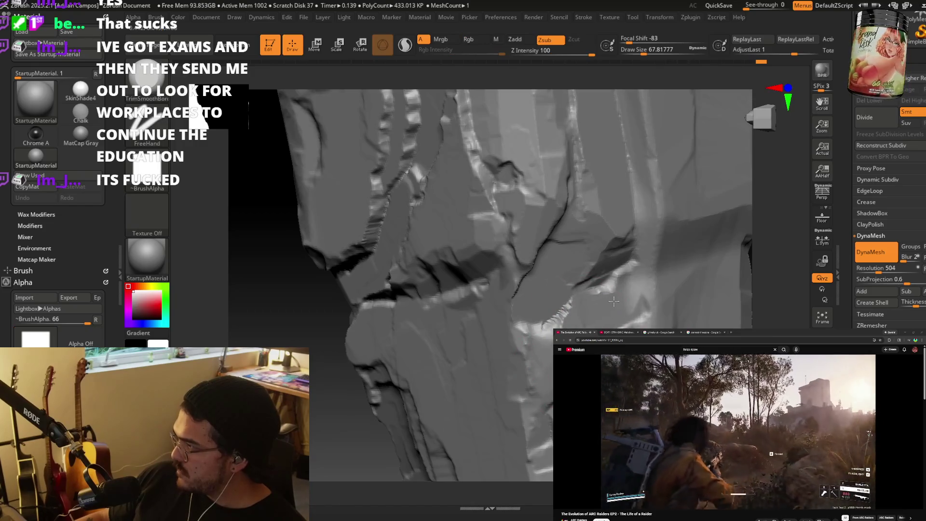
pyautogui.press('f')
pyautogui.moveTo(579, 361)
pyautogui.mouseDown()
pyautogui.moveTo(598, 338)
pyautogui.moveTo(584, 337)
pyautogui.moveTo(589, 318)
pyautogui.moveTo(599, 326)
pyautogui.moveTo(648, 288)
pyautogui.mouseUp()
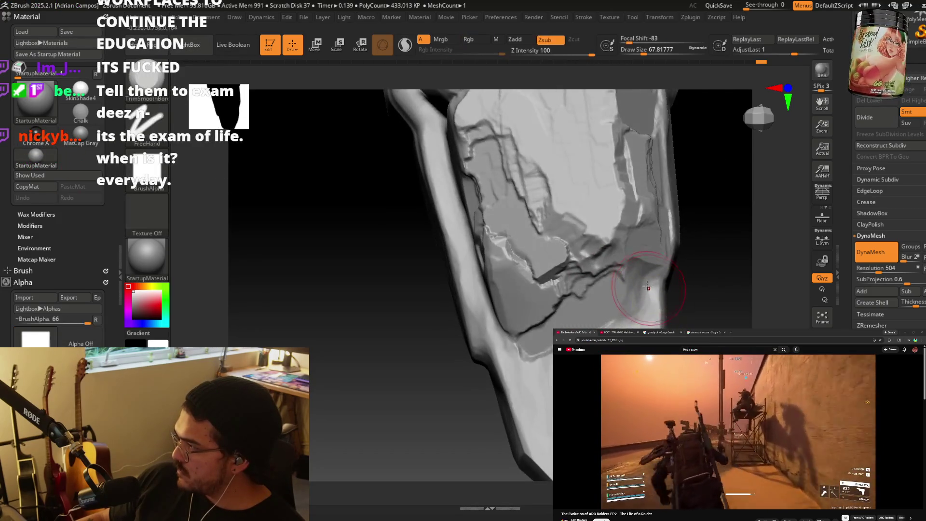
pyautogui.moveTo(526, 356); pyautogui.dragTo(504, 371)
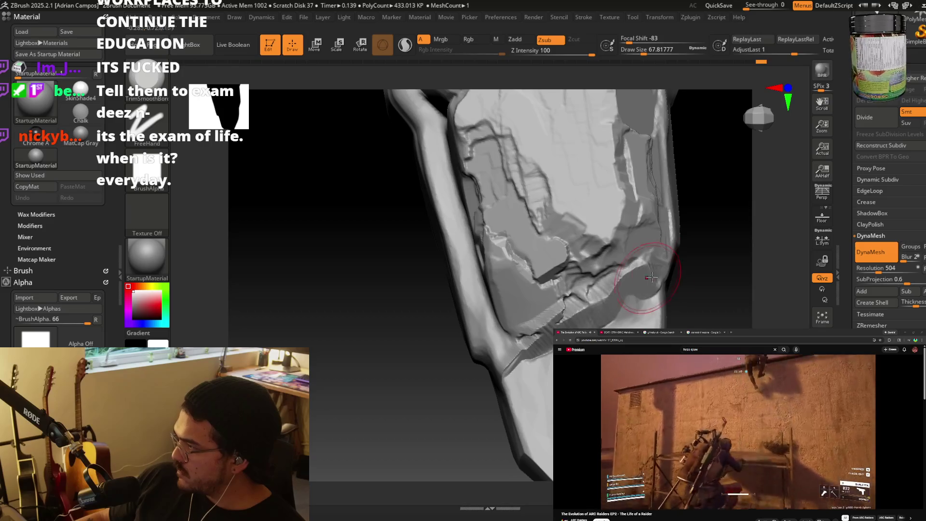
# Remesh with DynaMesh, smooth the jagged crack ridges, and return to TrimSmoothBorder.
pyautogui.click(877, 255)
pyautogui.click(877, 255)
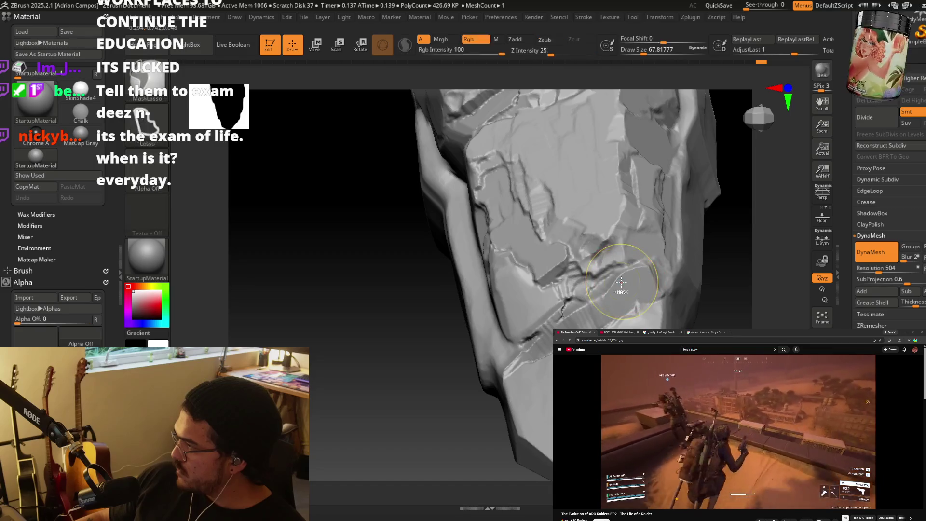
pyautogui.moveTo(620, 268)
pyautogui.mouseDown()
pyautogui.moveTo(611, 314)
pyautogui.moveTo(598, 294)
pyautogui.mouseUp()
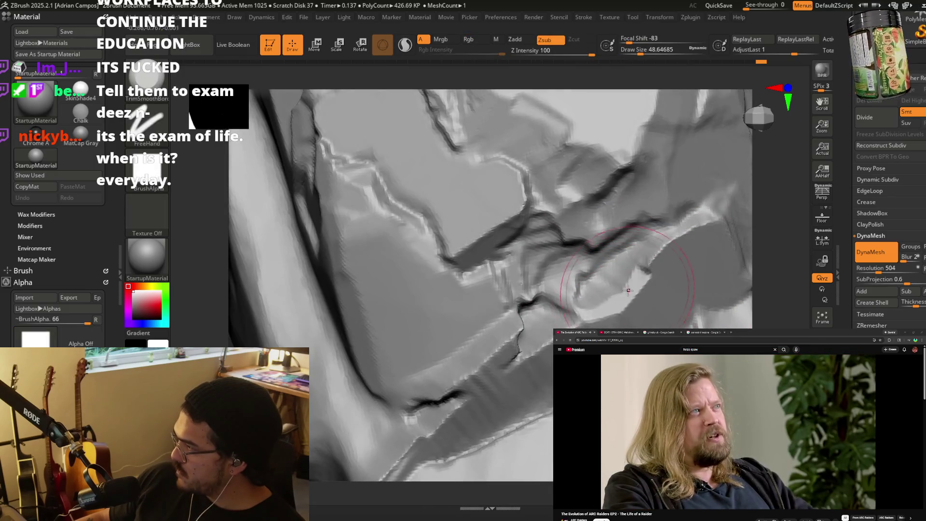
pyautogui.moveTo(711, 232); pyautogui.dragTo(651, 260)
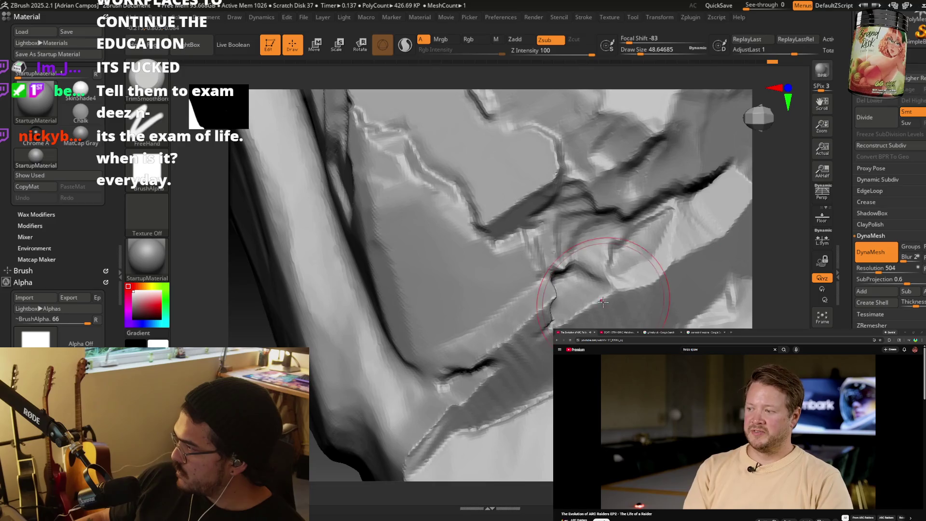
pyautogui.moveTo(567, 319)
pyautogui.keyDown('shift'); pyautogui.mouseDown()
pyautogui.moveTo(496, 321)
pyautogui.moveTo(440, 414)
pyautogui.mouseUp(); pyautogui.keyUp('shift')
pyautogui.press('f')
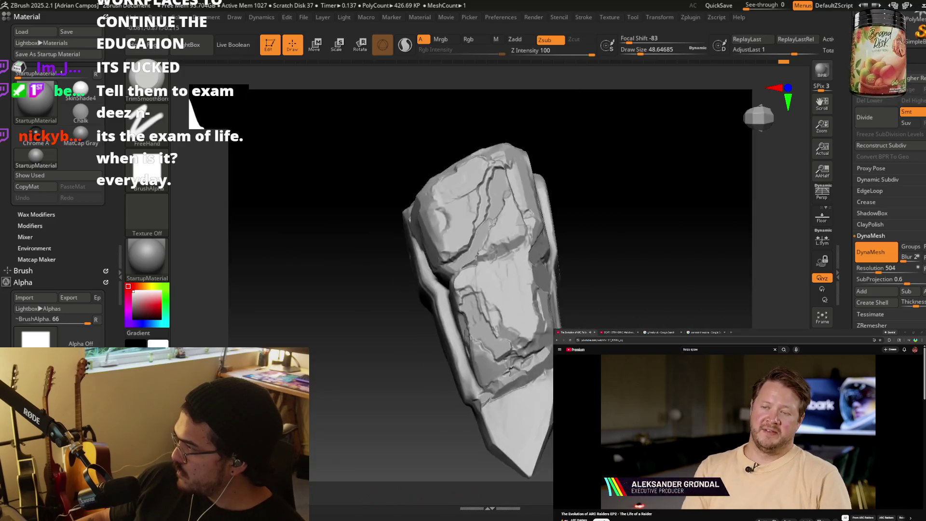
pyautogui.press('shift')
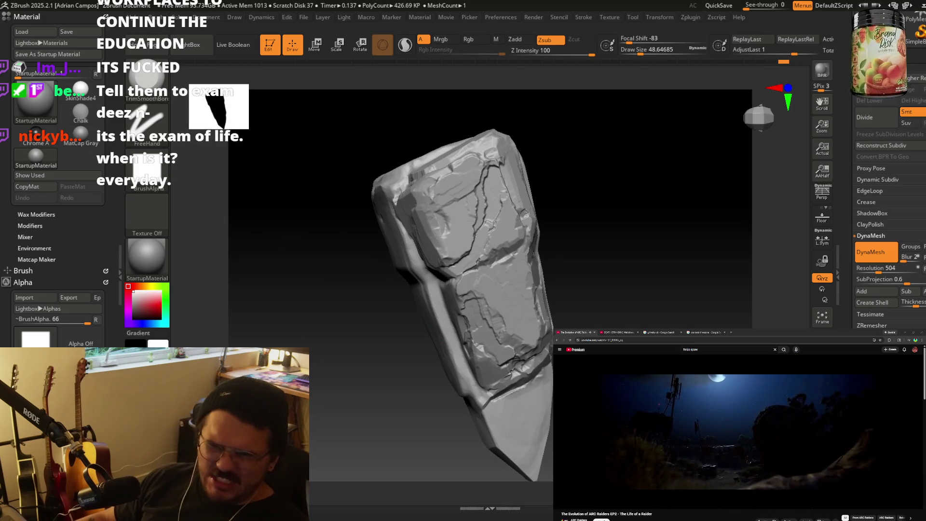
# Deepen the long side crease with two downward Zsub strokes, then inspect the other faces.
pyautogui.moveTo(510, 374); pyautogui.dragTo(511, 369, button='right')
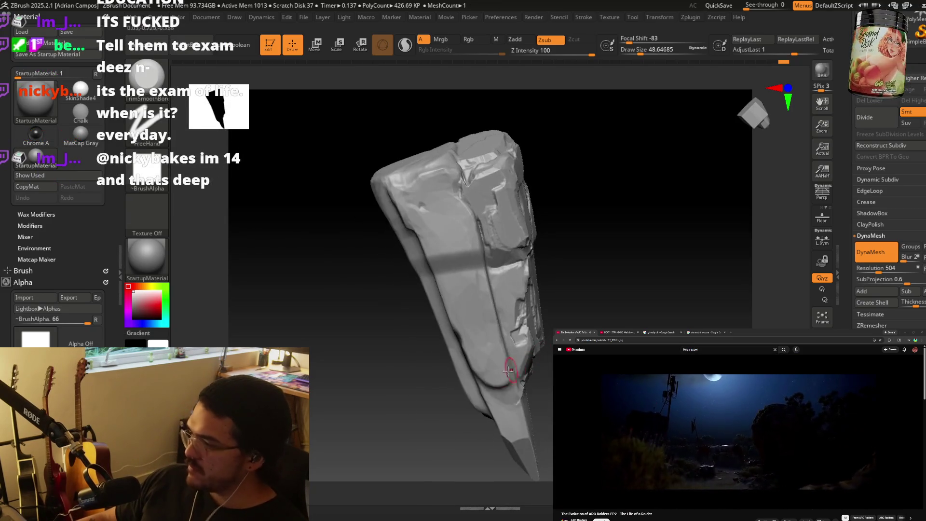
pyautogui.moveTo(444, 324); pyautogui.dragTo(434, 171, button='right')
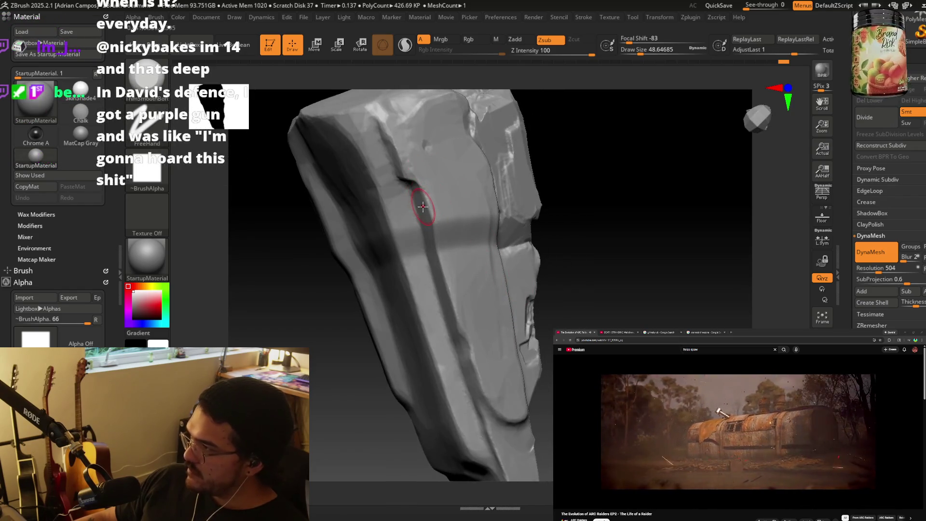
pyautogui.moveTo(433, 212); pyautogui.dragTo(435, 243)
pyautogui.moveTo(451, 308); pyautogui.dragTo(460, 326)
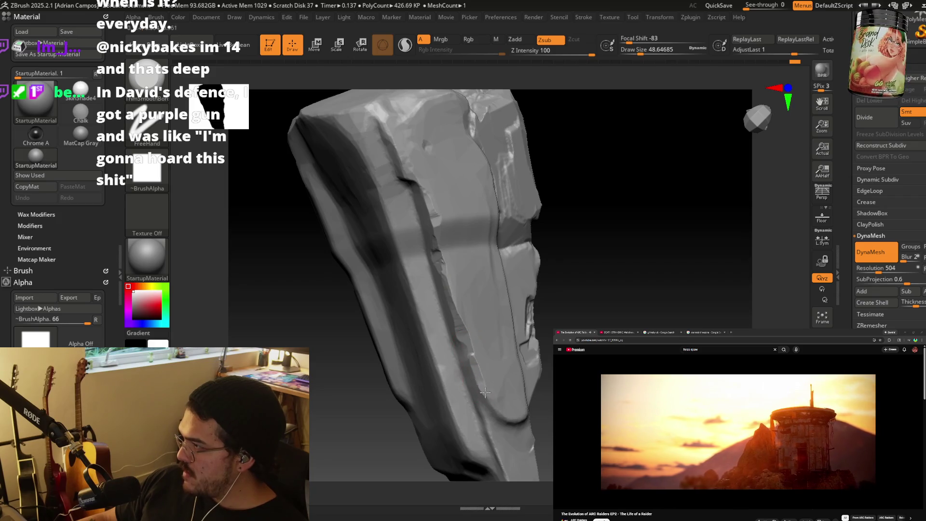
pyautogui.moveTo(511, 419)
pyautogui.mouseDown(button='right')
pyautogui.moveTo(536, 386)
pyautogui.moveTo(530, 397)
pyautogui.mouseUp(button='right')
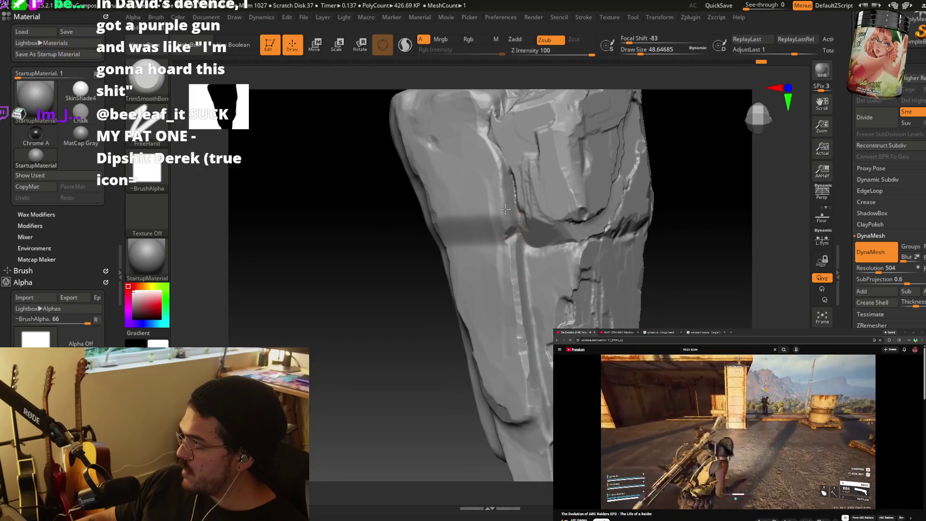
pyautogui.moveTo(498, 263)
pyautogui.mouseDown(button='right')
pyautogui.moveTo(497, 296)
pyautogui.moveTo(523, 310)
pyautogui.mouseUp(button='right')
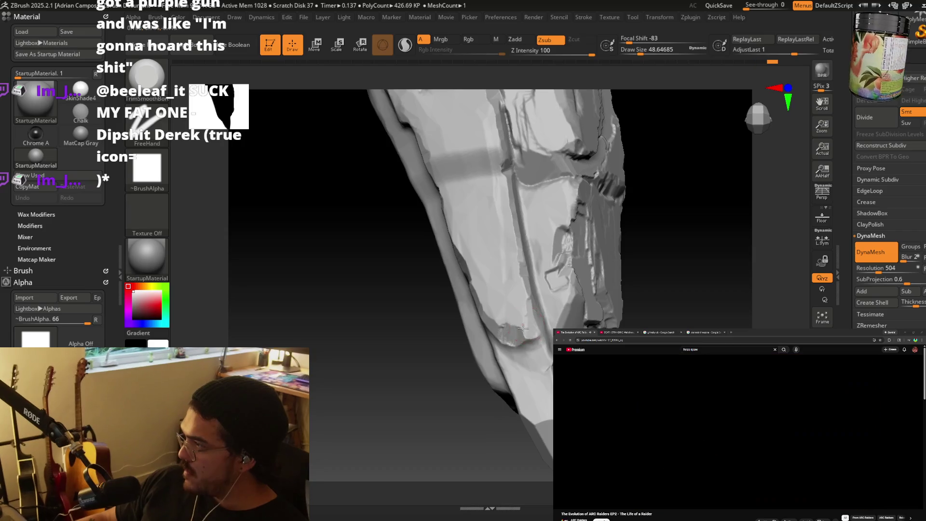
pyautogui.moveTo(525, 334)
pyautogui.mouseDown(button='right')
pyautogui.moveTo(537, 365)
pyautogui.moveTo(529, 337)
pyautogui.mouseUp(button='right')
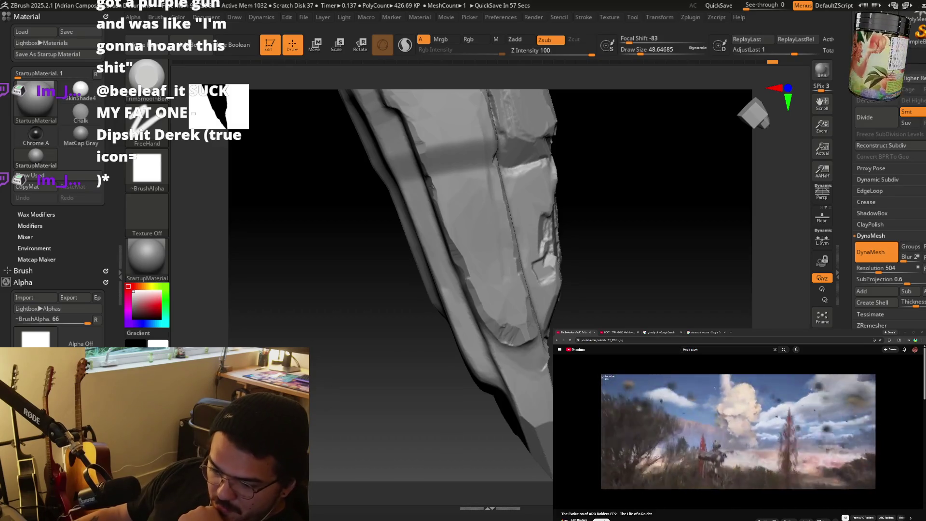
pyautogui.moveTo(579, 304); pyautogui.dragTo(551, 302)
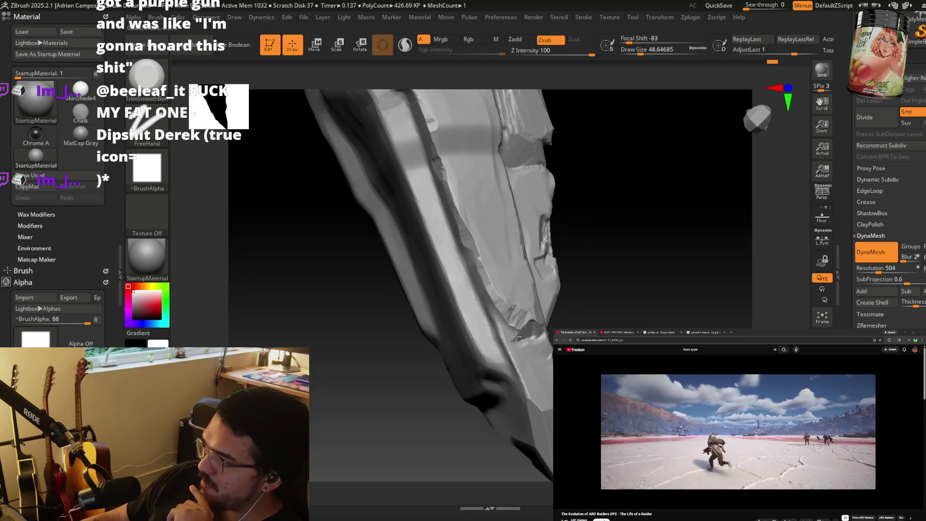
pyautogui.moveTo(506, 310)
pyautogui.mouseDown()
pyautogui.moveTo(482, 325)
pyautogui.moveTo(515, 295)
pyautogui.moveTo(507, 85)
pyautogui.moveTo(524, 268)
pyautogui.moveTo(430, 300)
pyautogui.moveTo(424, 244)
pyautogui.moveTo(506, 279)
pyautogui.moveTo(574, 290)
pyautogui.moveTo(568, 303)
pyautogui.moveTo(675, 317)
pyautogui.moveTo(481, 252)
pyautogui.moveTo(521, 264)
pyautogui.moveTo(513, 248)
pyautogui.moveTo(537, 246)
pyautogui.moveTo(537, 233)
pyautogui.mouseUp()
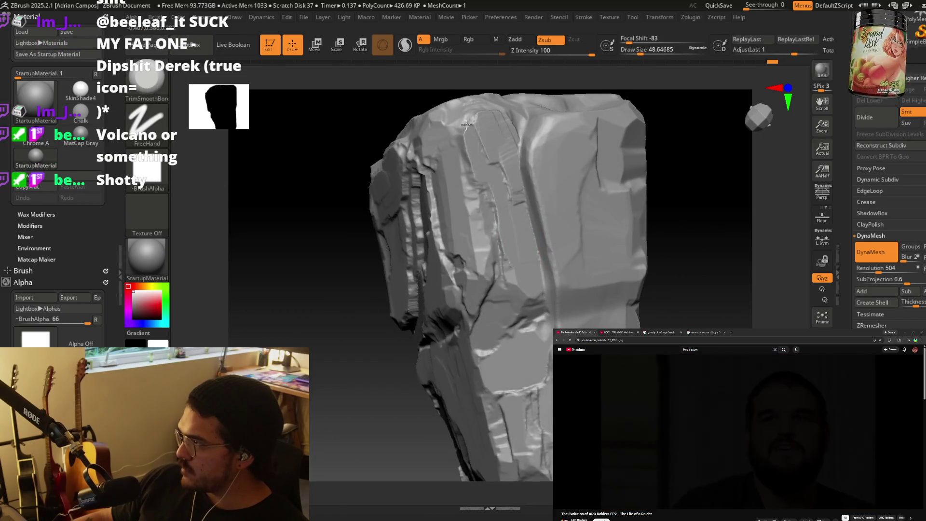
# Carve grooves into the top of the front face and reshape the recess around them.
pyautogui.moveTo(484, 181); pyautogui.dragTo(528, 243)
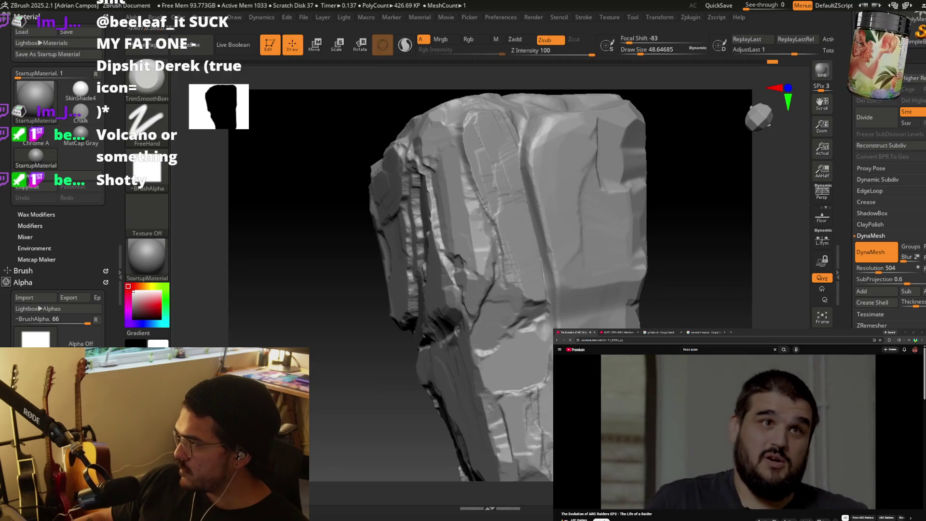
pyautogui.moveTo(481, 126)
pyautogui.mouseDown()
pyautogui.moveTo(476, 190)
pyautogui.moveTo(477, 180)
pyautogui.moveTo(502, 259)
pyautogui.mouseUp()
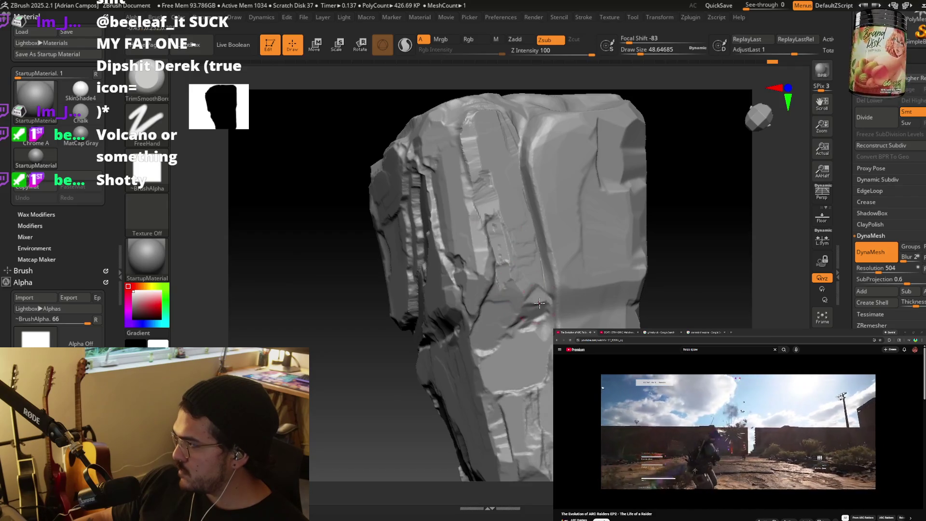
pyautogui.keyDown('alt'); pyautogui.moveTo(507, 314); pyautogui.dragTo(533, 232, button='right'); pyautogui.keyUp('alt')
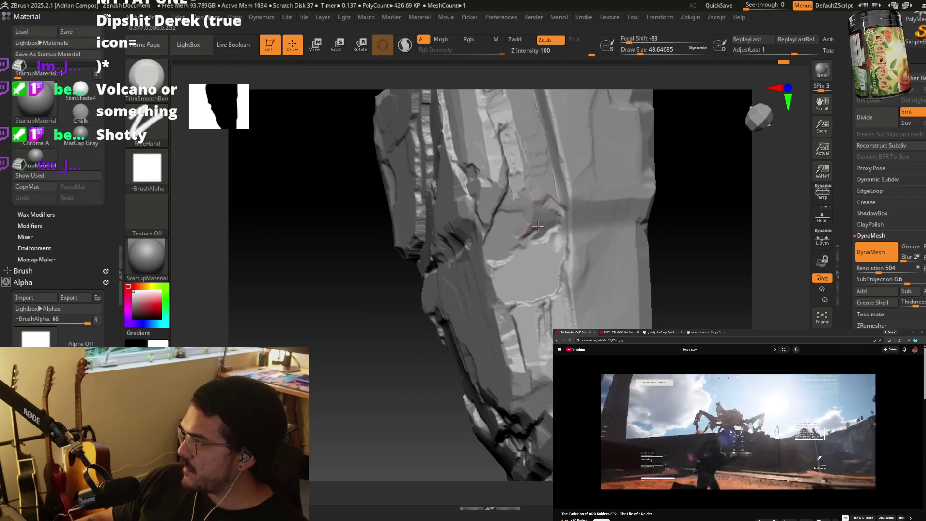
pyautogui.moveTo(531, 235)
pyautogui.mouseDown()
pyautogui.moveTo(497, 263)
pyautogui.moveTo(533, 245)
pyautogui.moveTo(536, 261)
pyautogui.moveTo(542, 251)
pyautogui.moveTo(552, 268)
pyautogui.mouseUp()
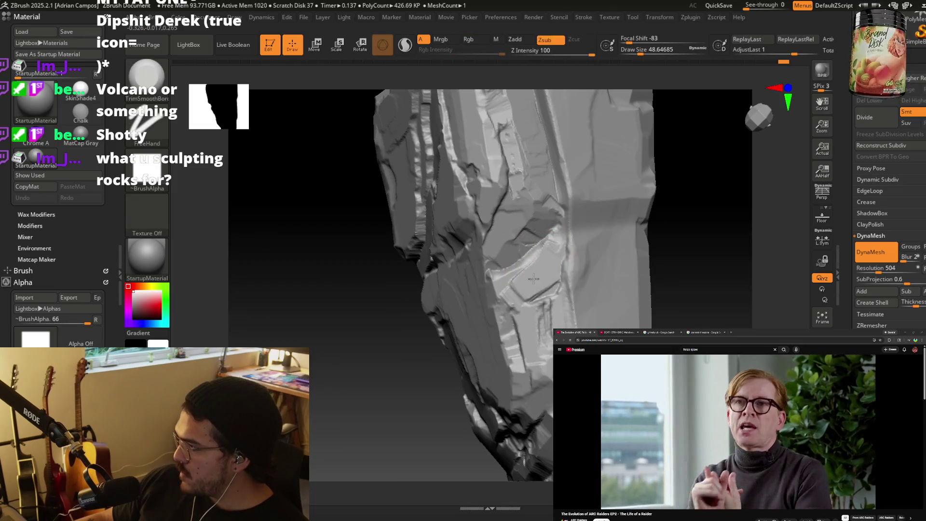
pyautogui.moveTo(540, 269); pyautogui.dragTo(500, 292, button='right')
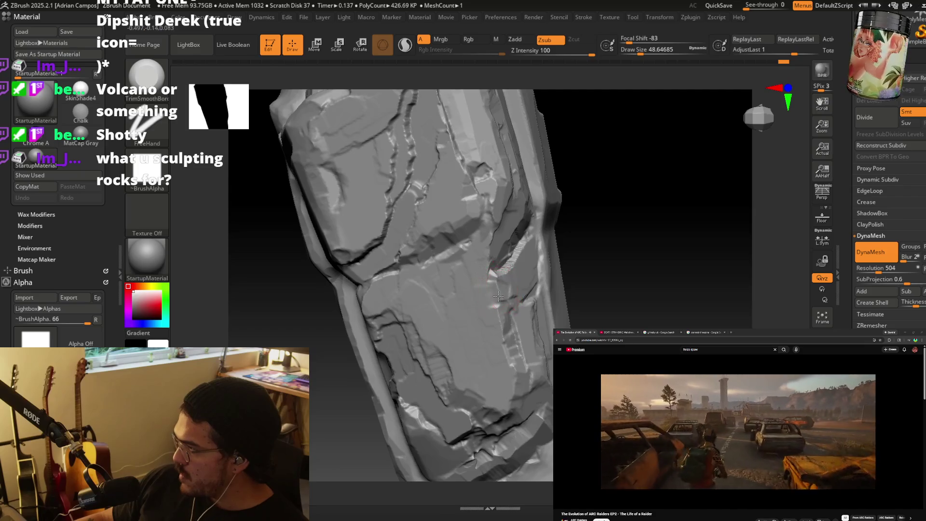
pyautogui.moveTo(536, 341)
pyautogui.mouseDown(button='right')
pyautogui.moveTo(531, 227)
pyautogui.moveTo(559, 273)
pyautogui.mouseUp(button='right')
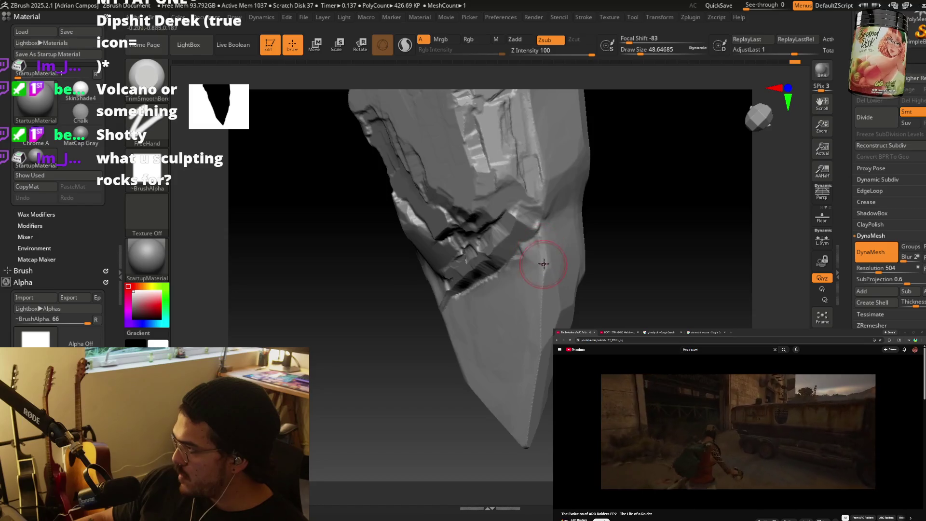
pyautogui.moveTo(521, 434); pyautogui.dragTo(460, 405, button='right')
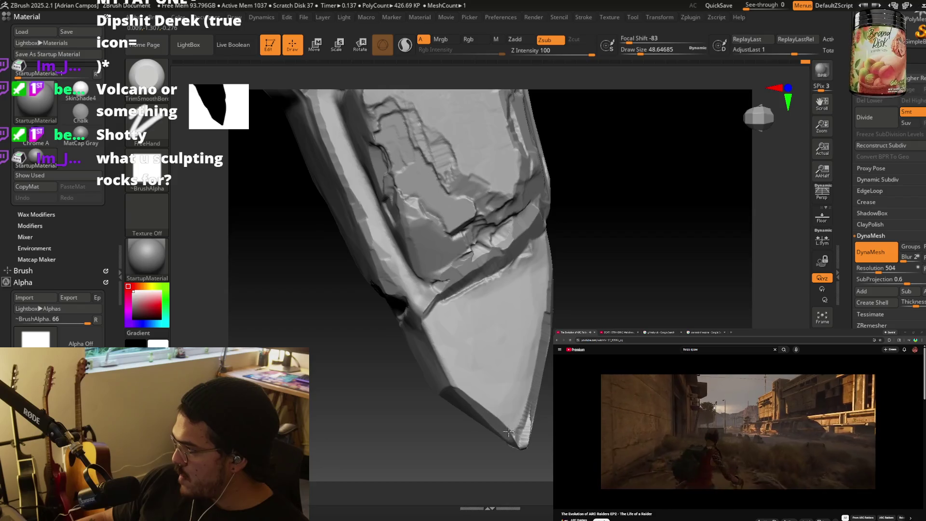
pyautogui.moveTo(523, 439)
pyautogui.mouseDown(button='right')
pyautogui.moveTo(530, 414)
pyautogui.moveTo(519, 422)
pyautogui.moveTo(610, 196)
pyautogui.moveTo(599, 259)
pyautogui.mouseUp(button='right')
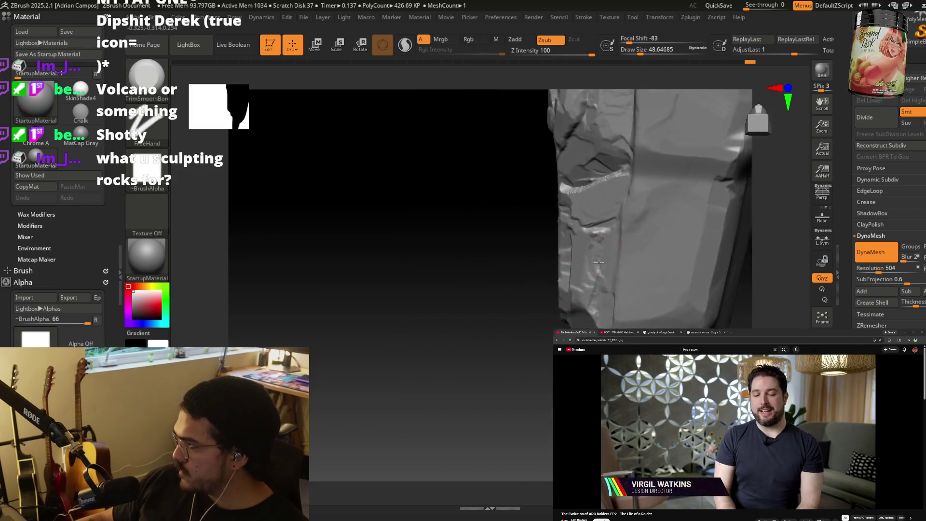
pyautogui.moveTo(402, 322)
pyautogui.mouseDown(button='right')
pyautogui.moveTo(420, 223)
pyautogui.moveTo(479, 227)
pyautogui.mouseUp(button='right')
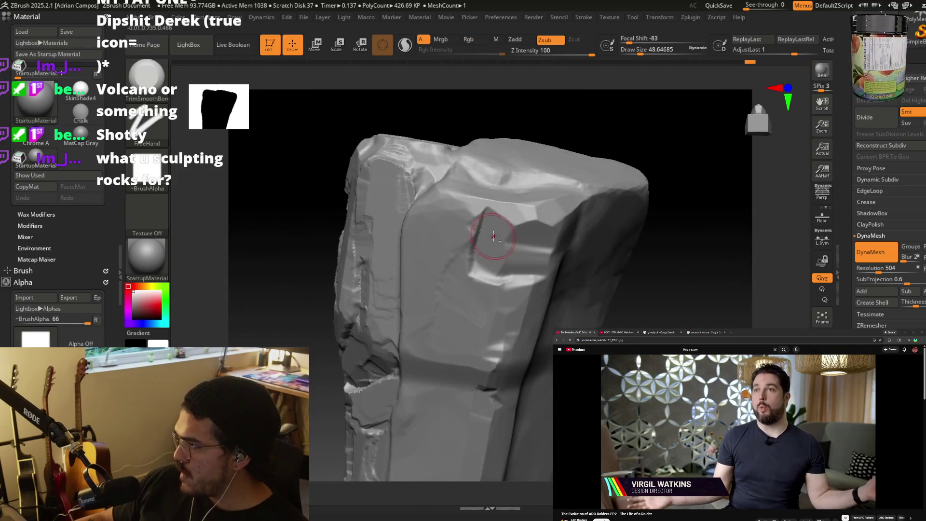
# Cut a rectangular chip and a ledge beside the notch, then set brush size about 70.8.
pyautogui.moveTo(513, 263); pyautogui.dragTo(530, 241)
pyautogui.moveTo(463, 212)
pyautogui.mouseDown()
pyautogui.moveTo(432, 260)
pyautogui.moveTo(415, 207)
pyautogui.moveTo(416, 348)
pyautogui.moveTo(461, 272)
pyautogui.moveTo(482, 337)
pyautogui.moveTo(510, 317)
pyautogui.mouseUp()
pyautogui.moveTo(490, 363)
pyautogui.mouseDown()
pyautogui.moveTo(429, 357)
pyautogui.moveTo(412, 337)
pyautogui.moveTo(417, 312)
pyautogui.mouseUp()
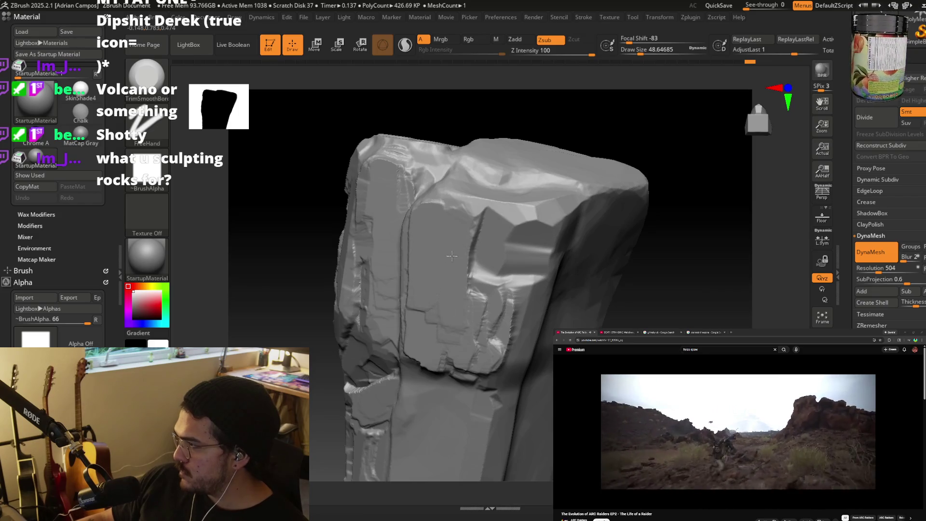
pyautogui.moveTo(475, 294)
pyautogui.mouseDown(button='right')
pyautogui.moveTo(371, 264)
pyautogui.moveTo(394, 263)
pyautogui.mouseUp(button='right')
pyautogui.press('s')
pyautogui.moveTo(403, 259); pyautogui.dragTo(416, 259)
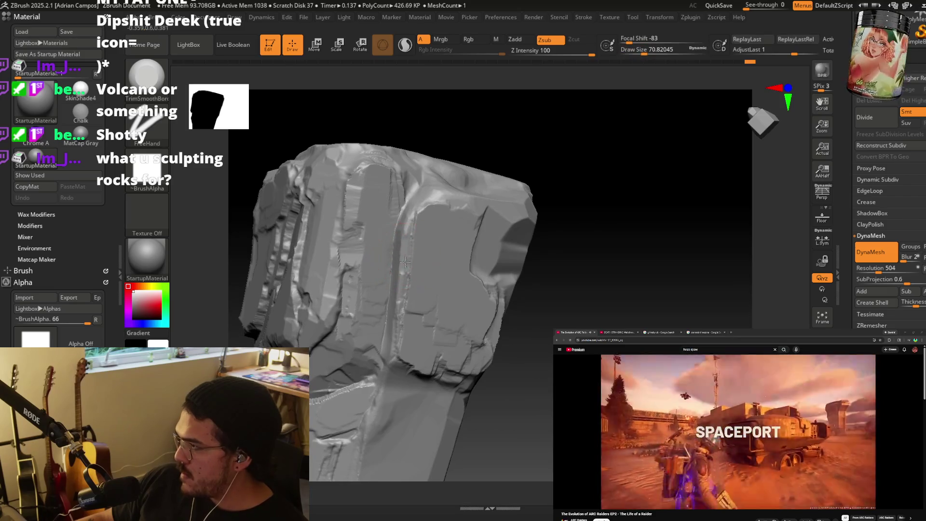
# Settle the Draw Size at about 36.93 after trying 28.75, and pause the side video.
pyautogui.press('s')
pyautogui.moveTo(427, 222); pyautogui.dragTo(404, 221)
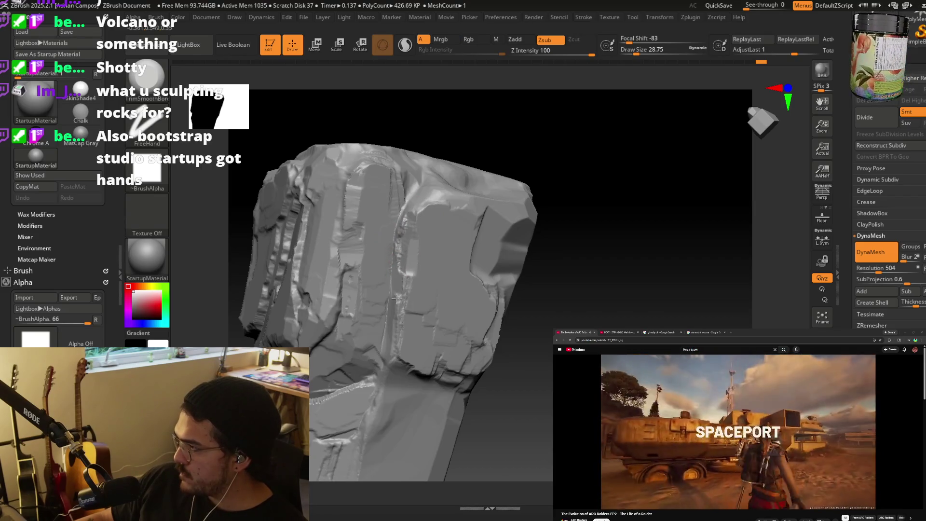
pyautogui.moveTo(391, 342); pyautogui.dragTo(455, 265, button='right')
pyautogui.press('s')
pyautogui.moveTo(458, 266); pyautogui.dragTo(445, 263)
pyautogui.moveTo(452, 264); pyautogui.dragTo(423, 263, button='right')
pyautogui.press('s')
pyautogui.moveTo(423, 255); pyautogui.dragTo(436, 257)
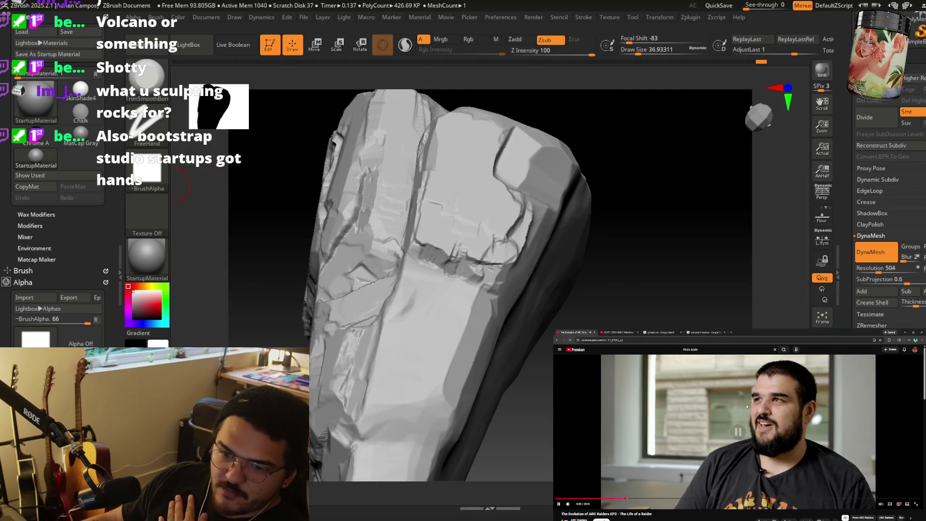
pyautogui.click(744, 408)
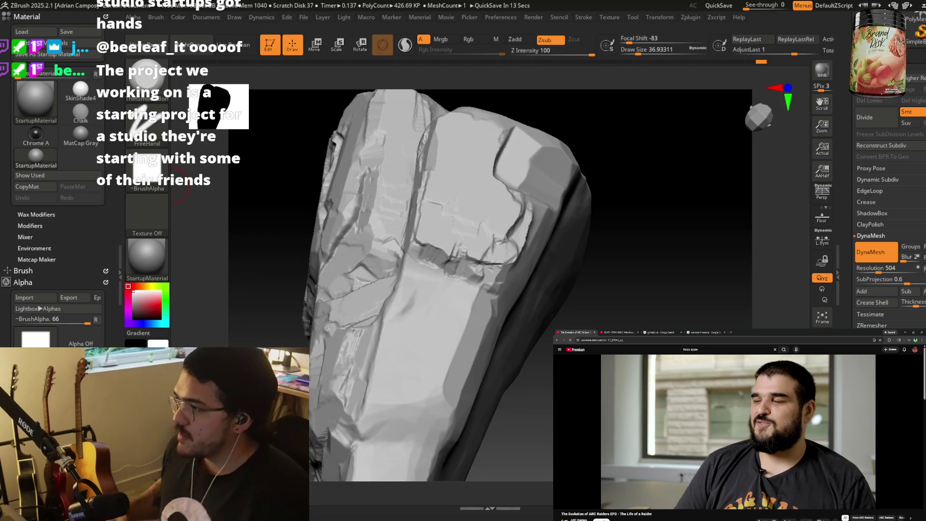
# Shave the pale raised side ridge down with short Zsub strokes, then frame and inspect the rock.
pyautogui.moveTo(357, 338)
pyautogui.mouseDown(button='right')
pyautogui.moveTo(364, 313)
pyautogui.moveTo(347, 292)
pyautogui.moveTo(414, 289)
pyautogui.mouseUp(button='right')
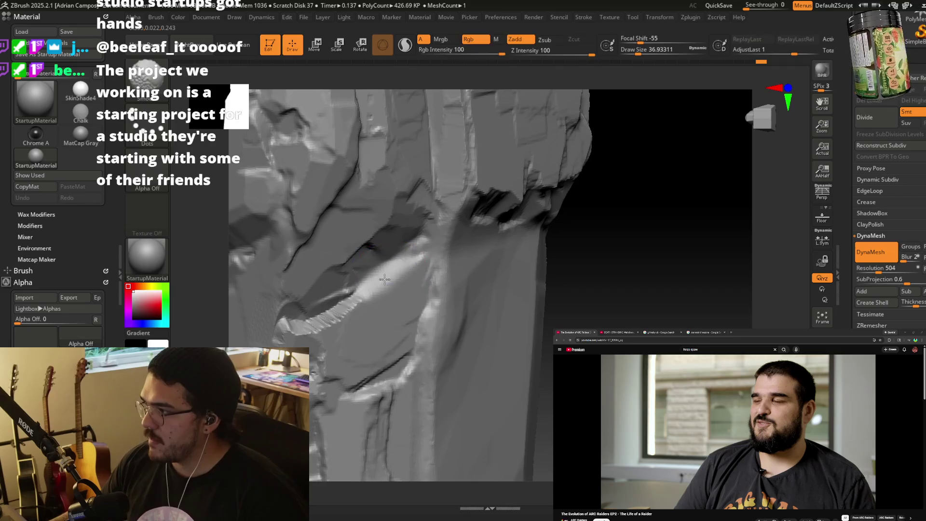
pyautogui.moveTo(415, 357); pyautogui.dragTo(402, 303)
pyautogui.moveTo(400, 266); pyautogui.dragTo(363, 303)
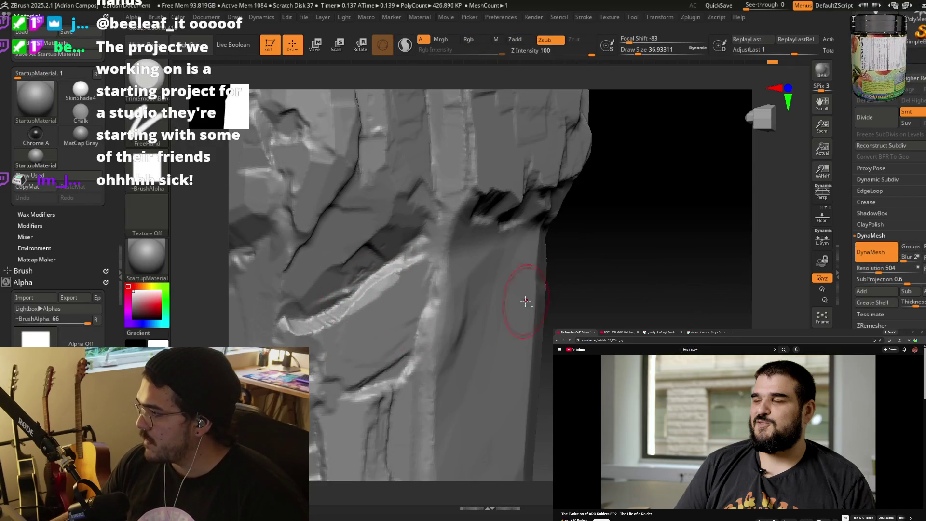
pyautogui.press('f')
pyautogui.moveTo(511, 306); pyautogui.dragTo(449, 301, button='right')
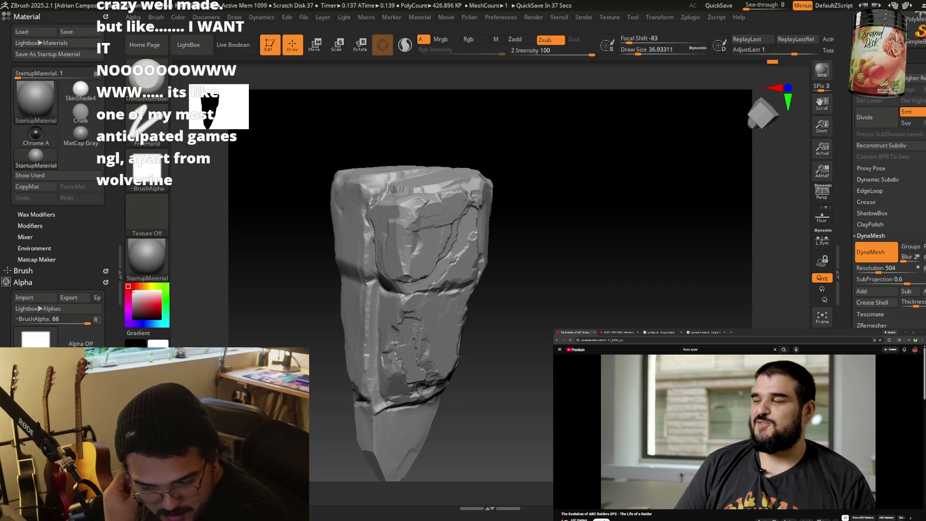
pyautogui.moveTo(535, 311); pyautogui.dragTo(549, 330)
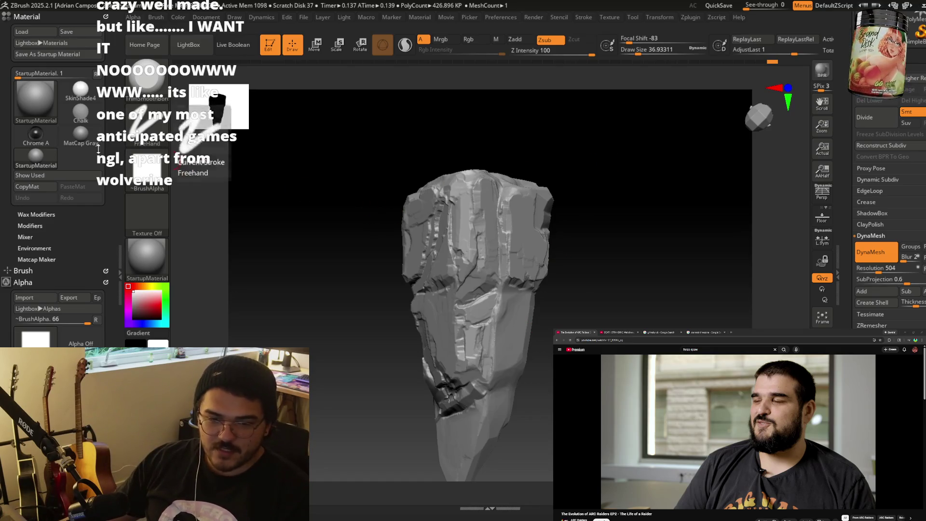
pyautogui.moveTo(35, 158)
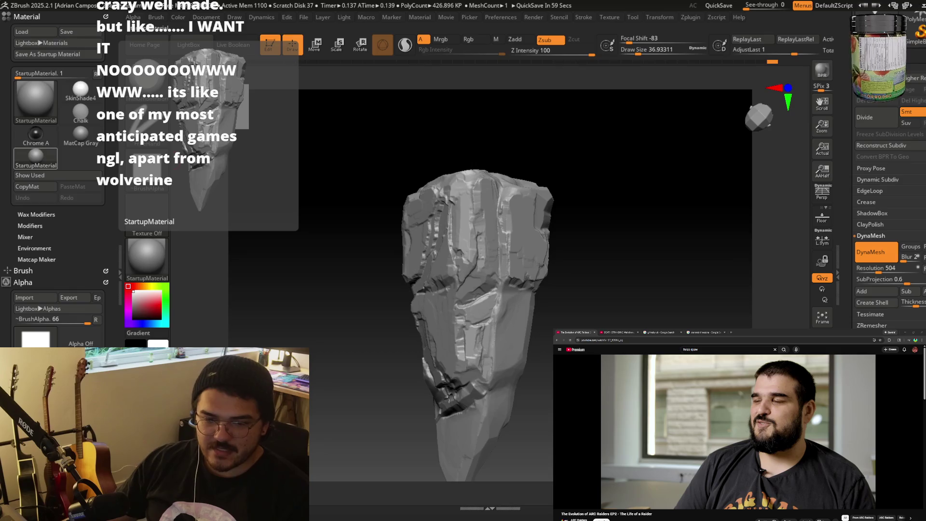
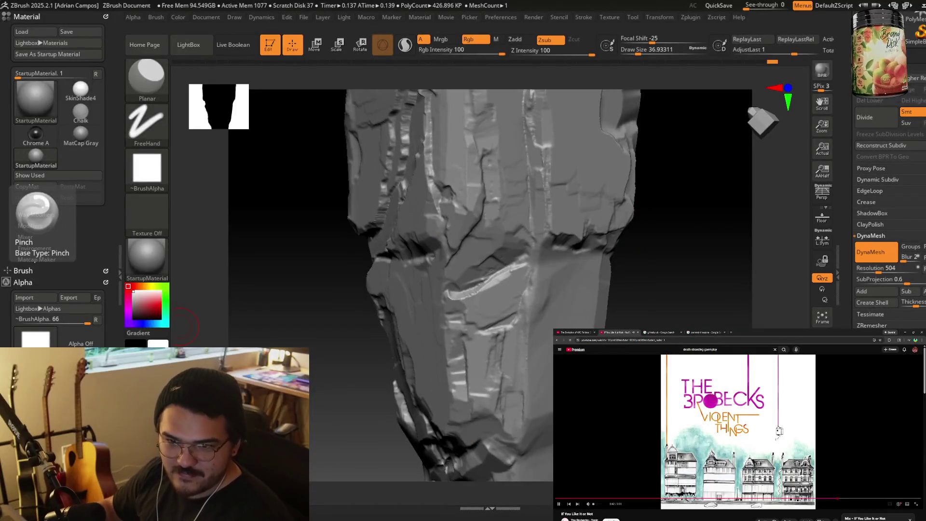
# Pause the ARC Raiders video and orbit the rock pillar to a new angle.
pyautogui.hotkey('ctrl', 'shift', 'Tab')
pyautogui.click(679, 402)
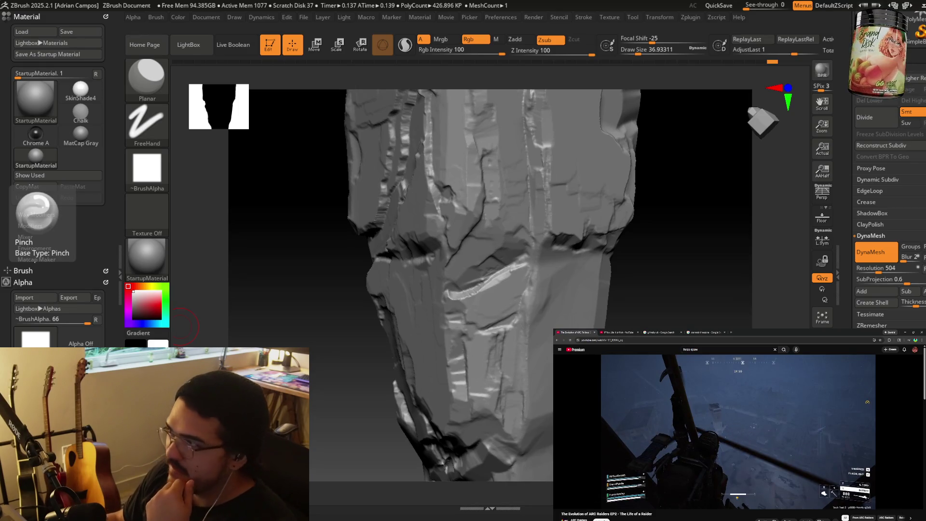
pyautogui.moveTo(626, 283); pyautogui.dragTo(469, 282)
pyautogui.click(619, 332)
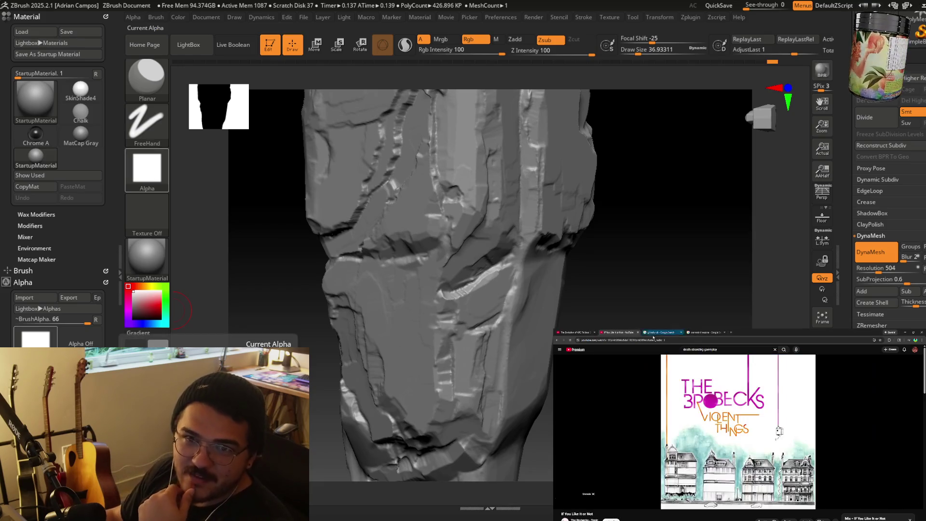
# Search YouTube for 'gran turismo music' and play The Ultimate Gran Turismo Relaxing Music Playlist.
pyautogui.click(682, 349)
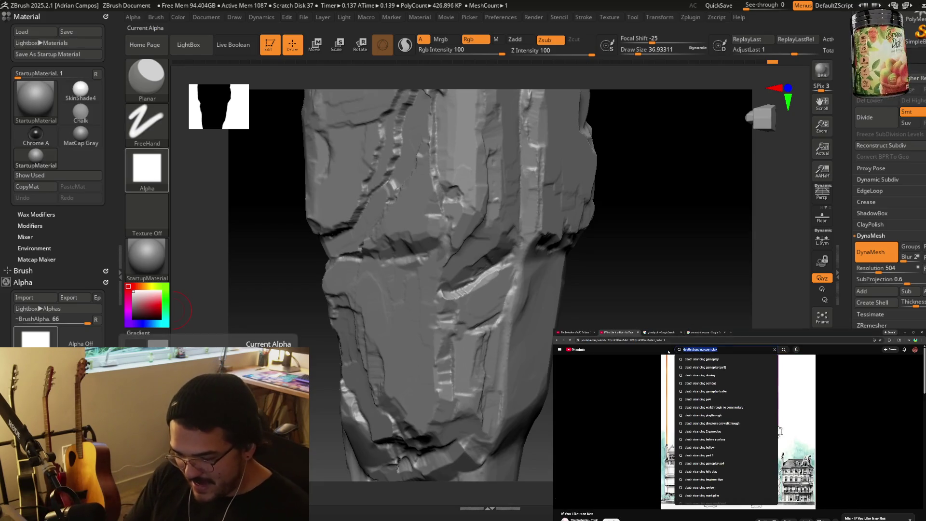
pyautogui.write('game')
pyautogui.press('BackSpace')
pyautogui.press('BackSpace')
pyautogui.press('BackSpace')
pyautogui.write('ran turism')
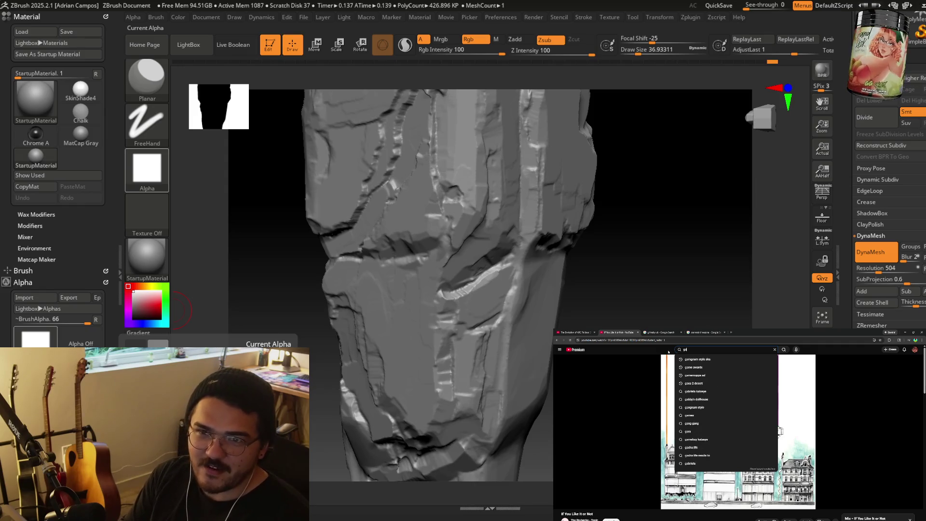
pyautogui.write('o music')
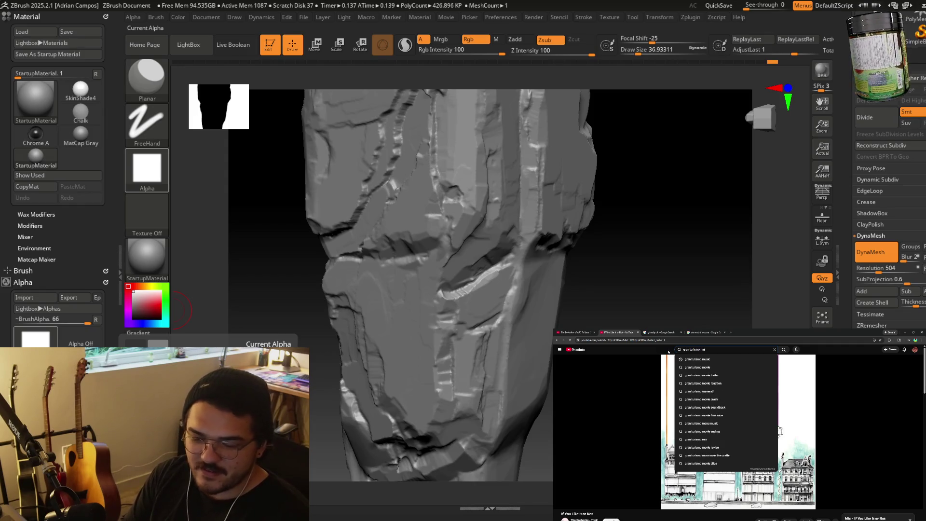
pyautogui.press('Return')
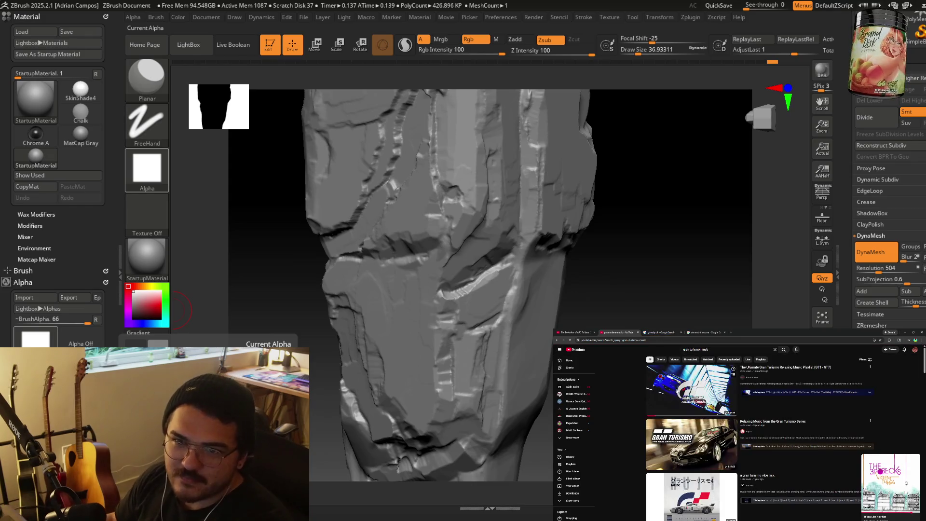
pyautogui.click(729, 399)
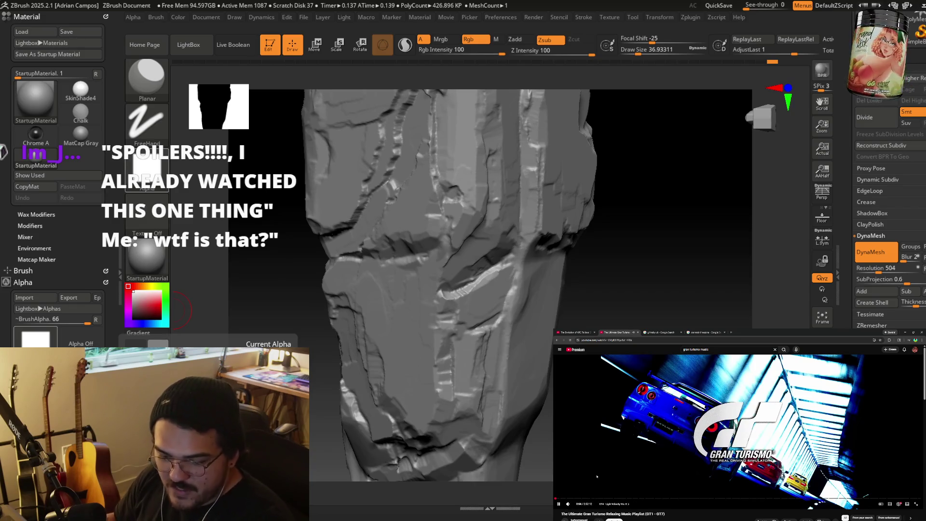
pyautogui.moveTo(573, 505)
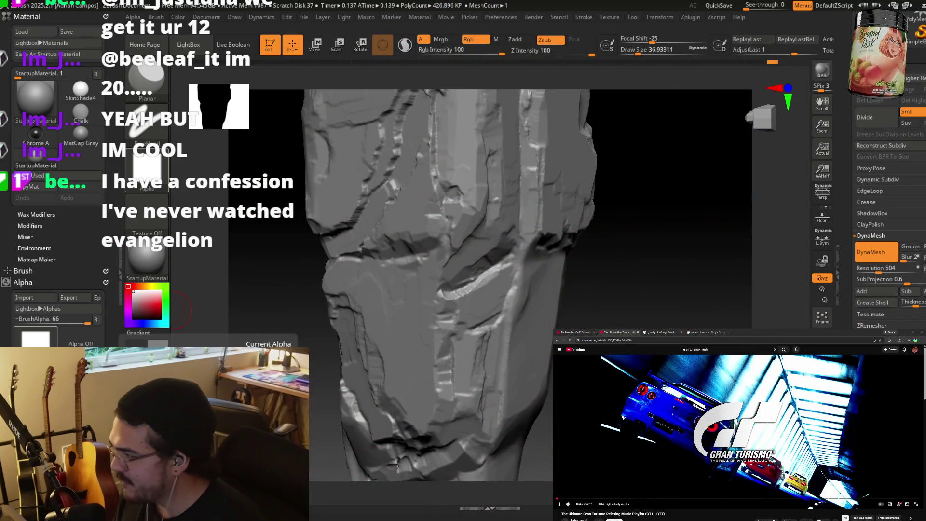
pyautogui.moveTo(434, 270); pyautogui.dragTo(486, 276)
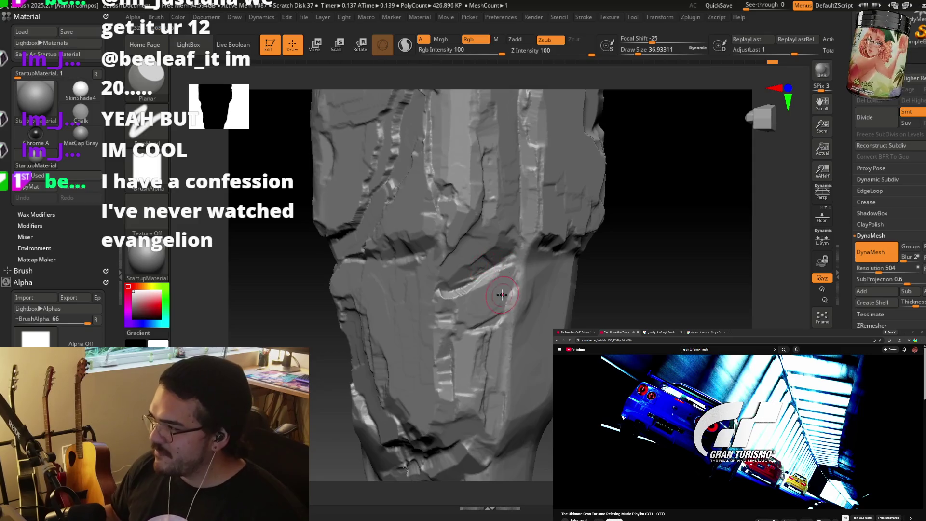
# Carve a crack groove down the pillar's lower middle, then open YouTube home in a new tab.
pyautogui.moveTo(496, 284); pyautogui.dragTo(501, 289, button='right')
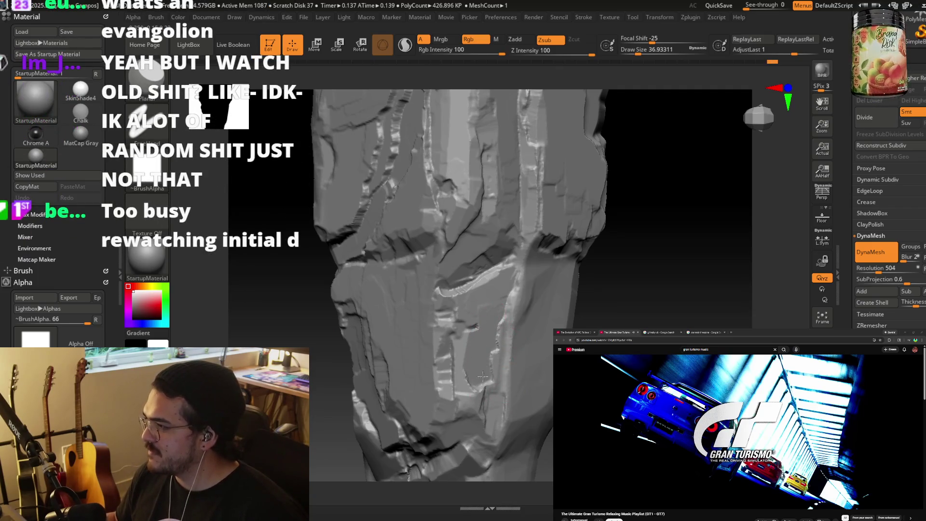
pyautogui.moveTo(502, 307)
pyautogui.mouseDown()
pyautogui.moveTo(499, 383)
pyautogui.moveTo(488, 400)
pyautogui.moveTo(471, 359)
pyautogui.moveTo(465, 381)
pyautogui.moveTo(482, 410)
pyautogui.moveTo(490, 390)
pyautogui.moveTo(491, 456)
pyautogui.moveTo(473, 407)
pyautogui.moveTo(466, 416)
pyautogui.mouseUp()
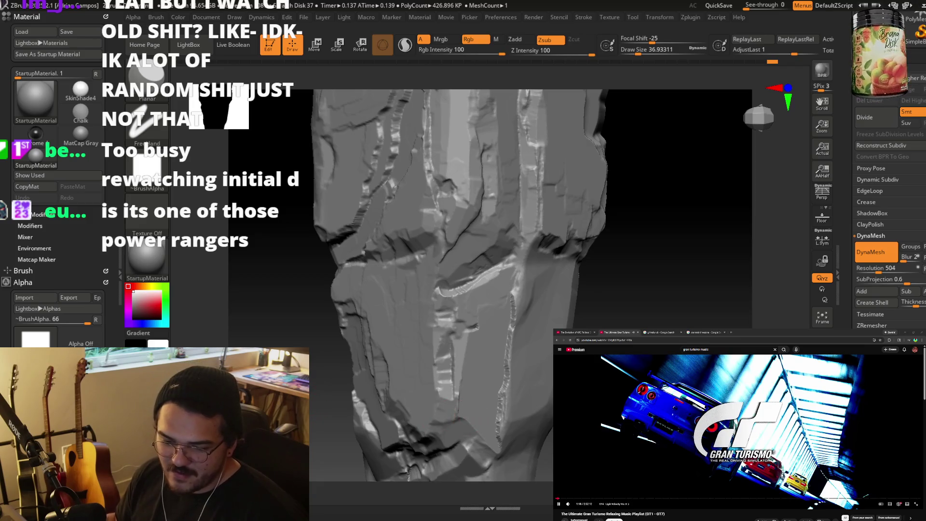
pyautogui.click(585, 360)
pyautogui.middleClick(584, 354)
pyautogui.click(666, 332)
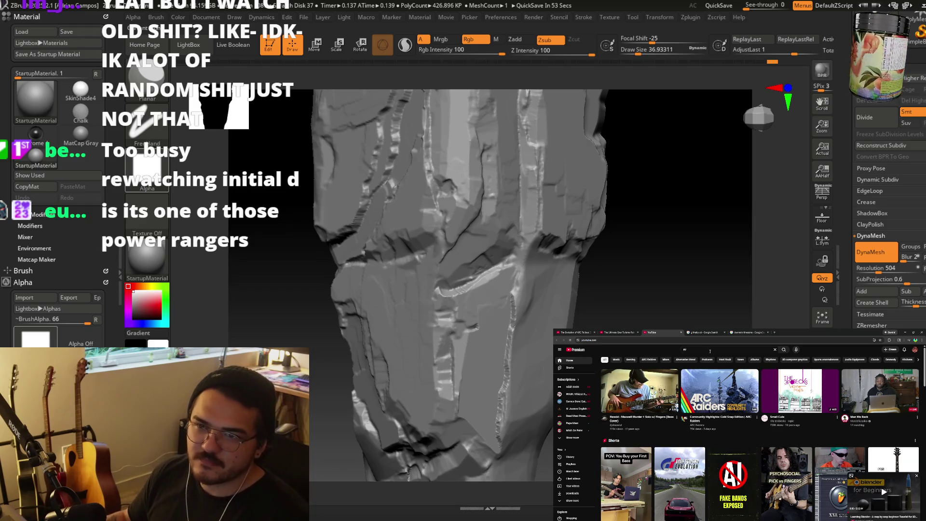
# Search YouTube for 'evangelion theme' and play the Neon Genesis Evangelion opening from 0:07.
pyautogui.write('a')
pyautogui.press('Down')
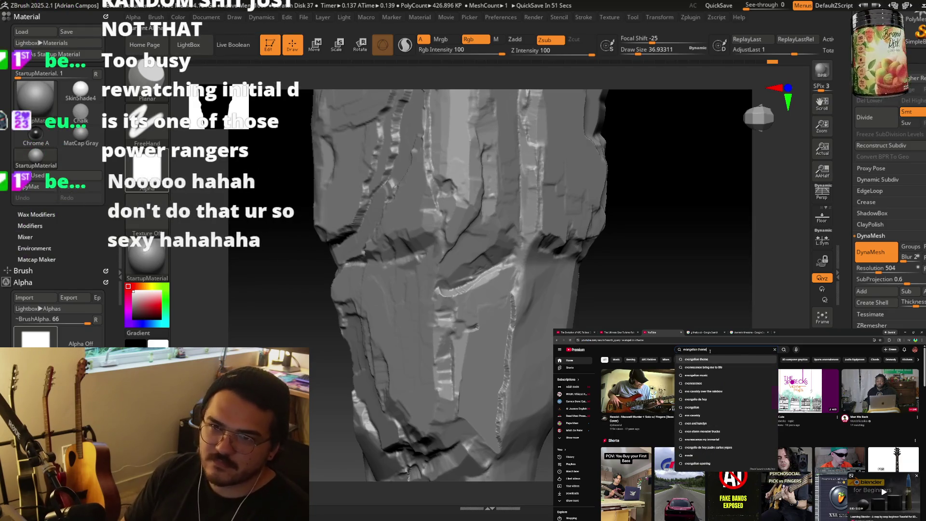
pyautogui.press('Return')
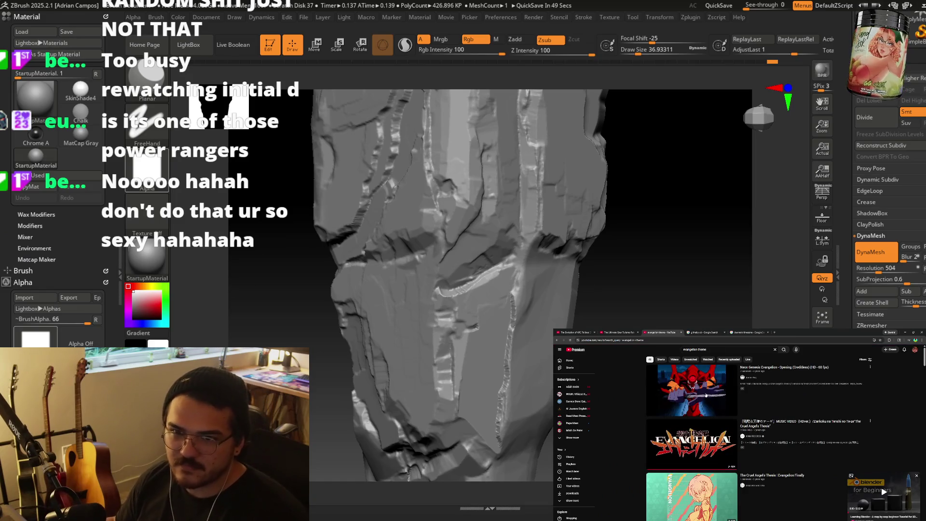
pyautogui.click(705, 395)
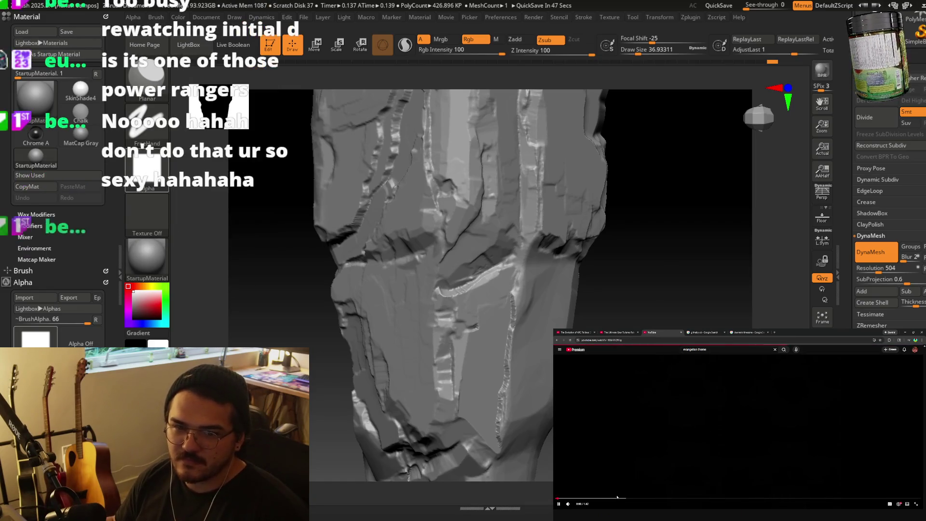
pyautogui.click(615, 498)
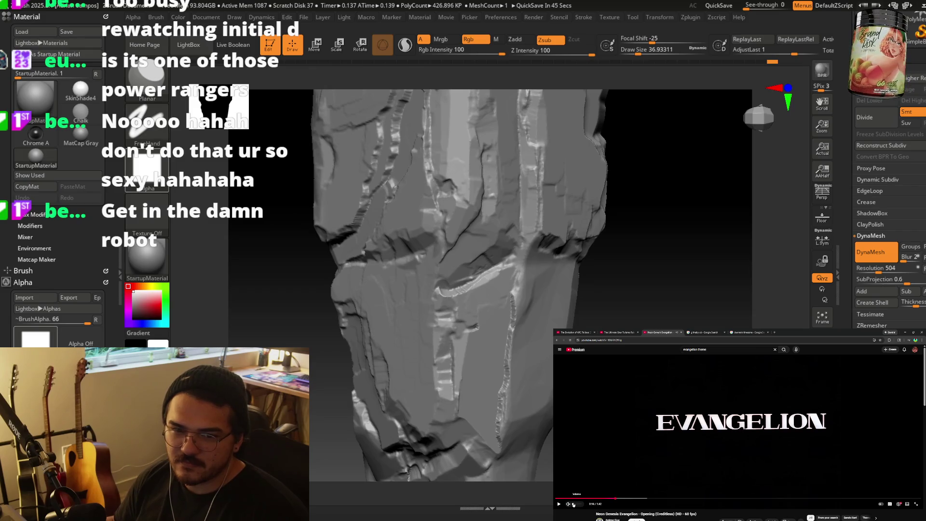
pyautogui.click(580, 499)
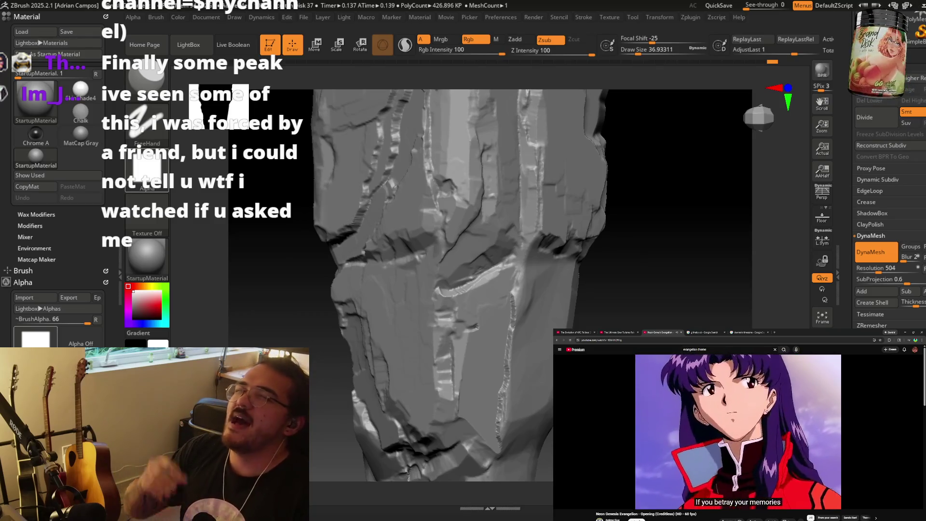
# Pause and resume the Evangelion opening, then switch to the ARC Raiders video and pause it.
pyautogui.click(636, 393)
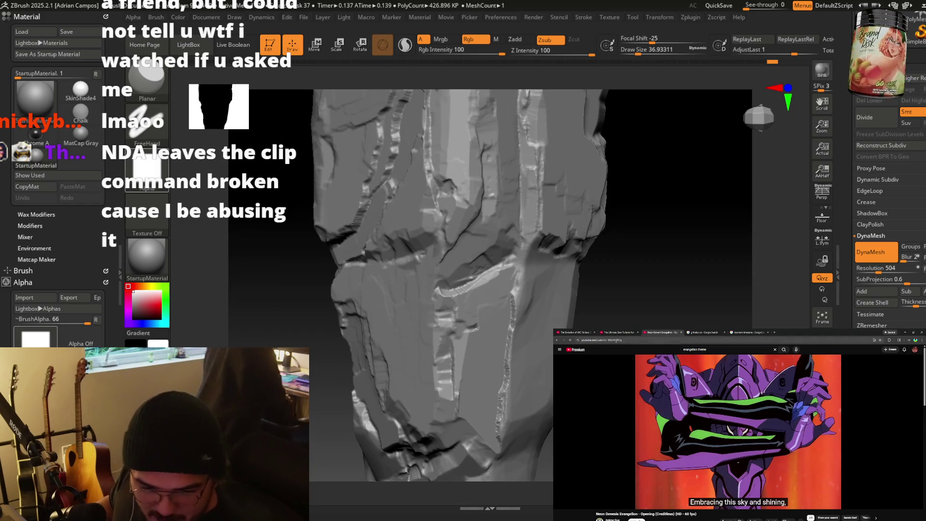
pyautogui.moveTo(611, 357)
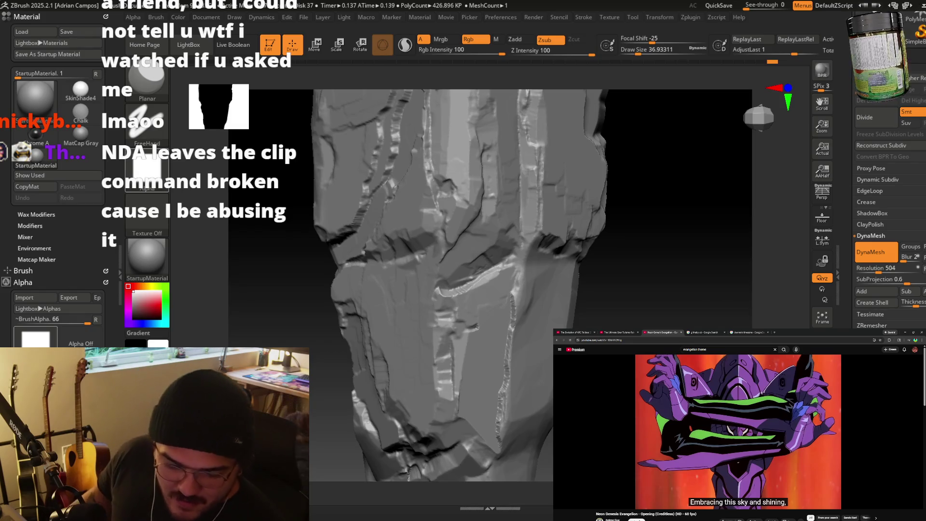
pyautogui.click(660, 395)
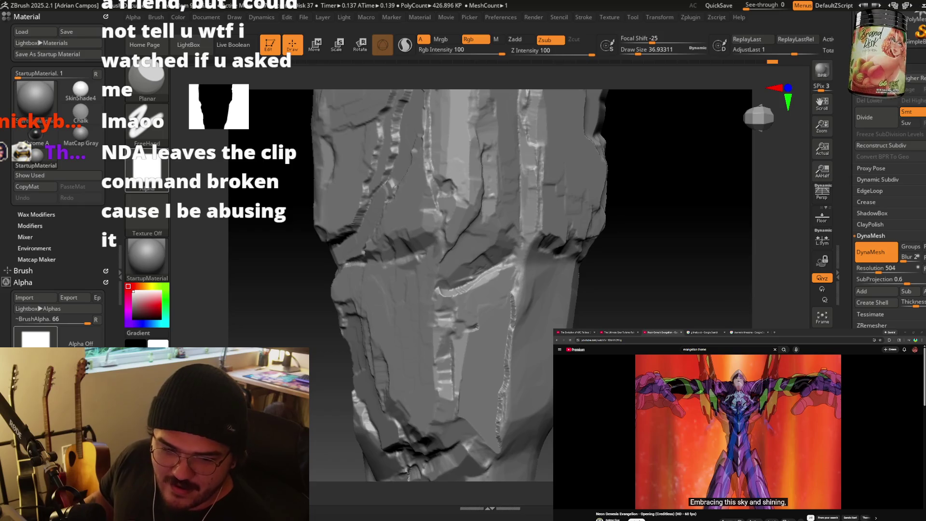
pyautogui.hotkey('ctrl', '1')
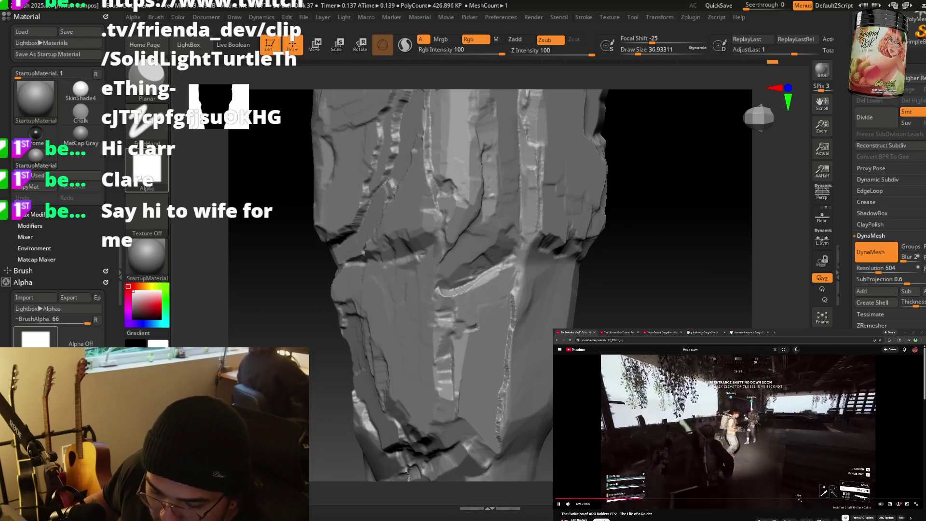
pyautogui.click(700, 392)
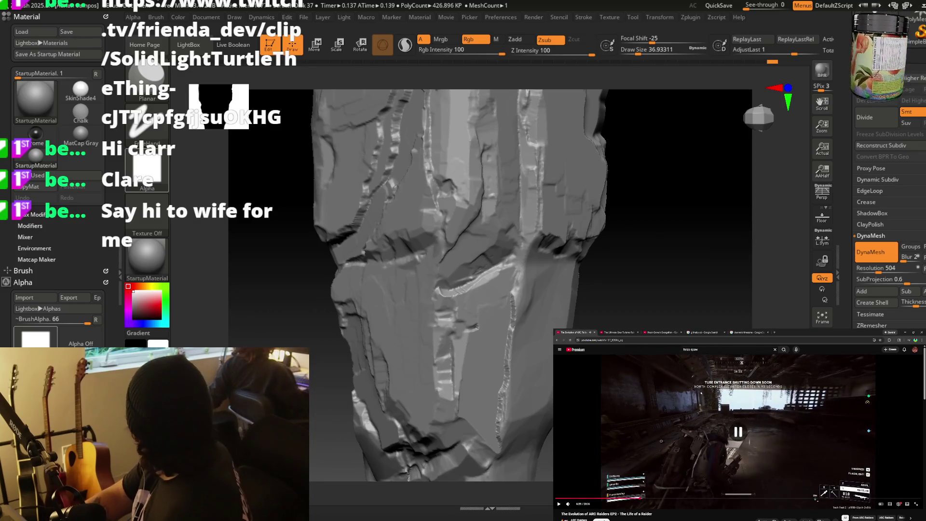
# Search YouTube for 'clip command twitch' and open the How To Setup A !clip Command video.
pyautogui.click(661, 332)
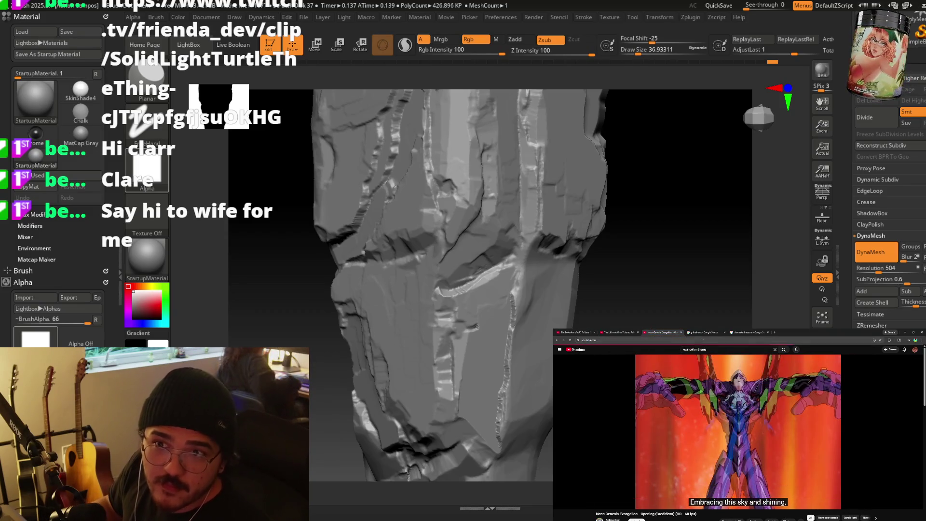
pyautogui.click(575, 349)
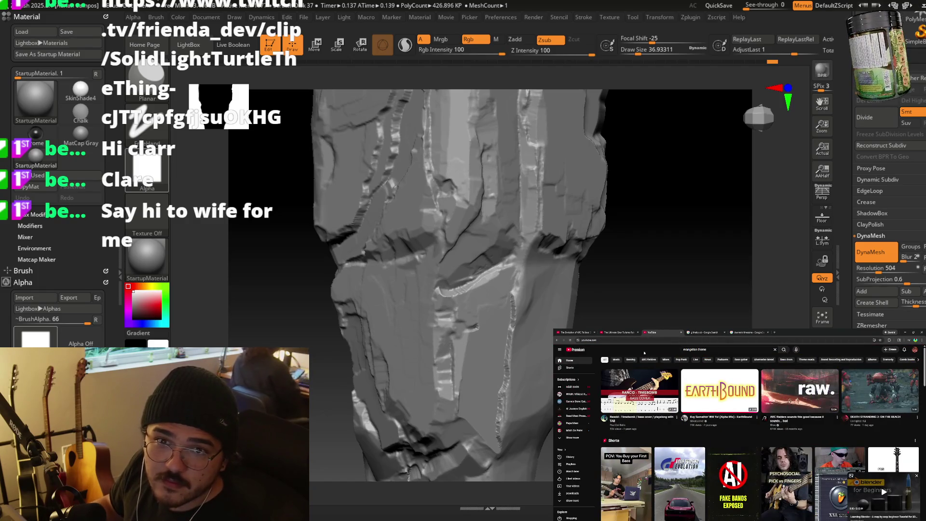
pyautogui.tripleClick(685, 349)
pyautogui.write('clip command twitch')
pyautogui.press('Return')
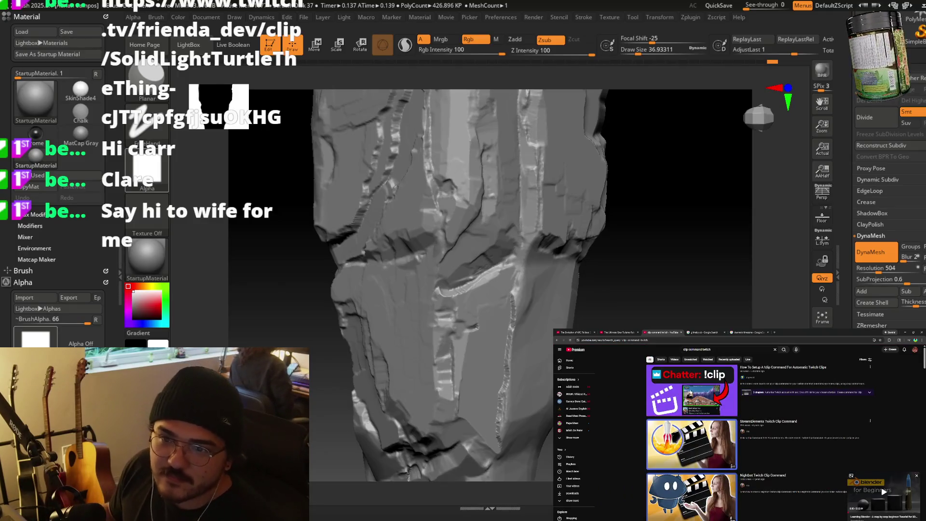
pyautogui.click(687, 409)
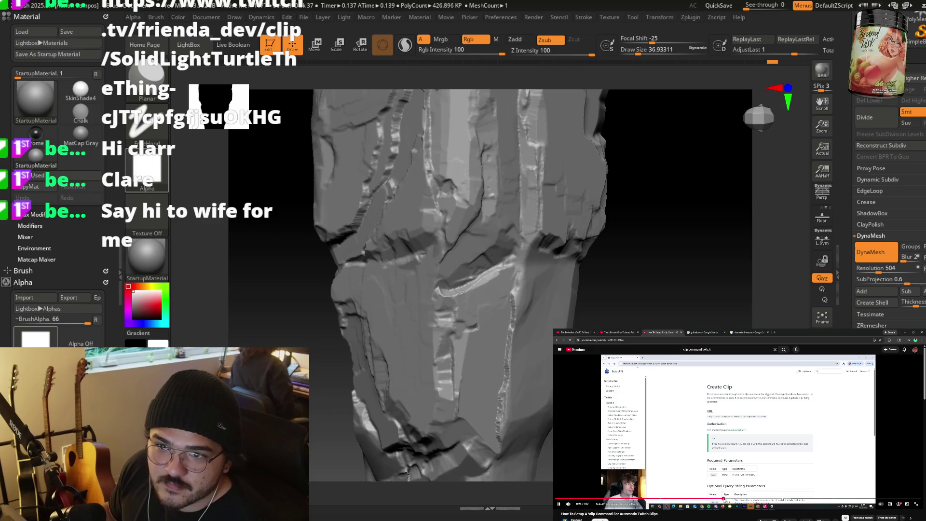
# Skim and pause the tutorial, close its tab, and return to the ARC Raiders video.
pyautogui.click(731, 499)
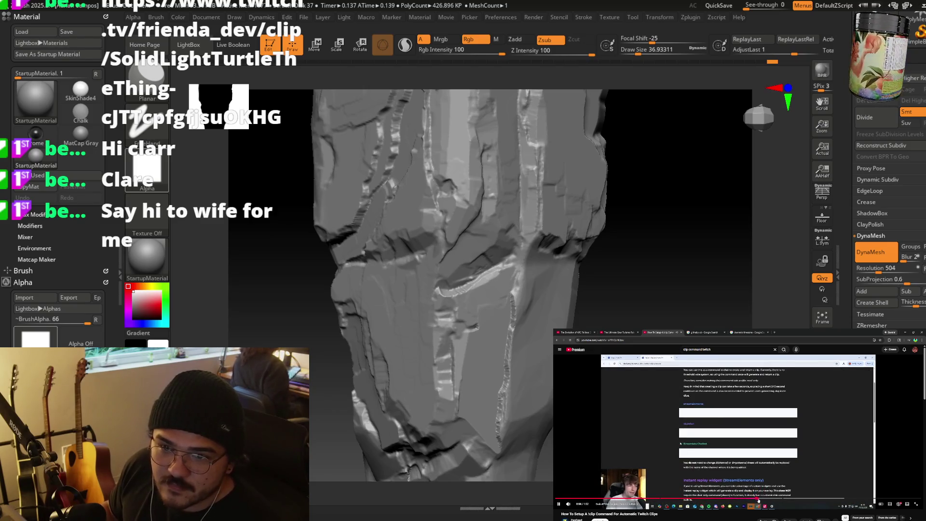
pyautogui.click(838, 404)
pyautogui.scroll(-5, 838, 404)
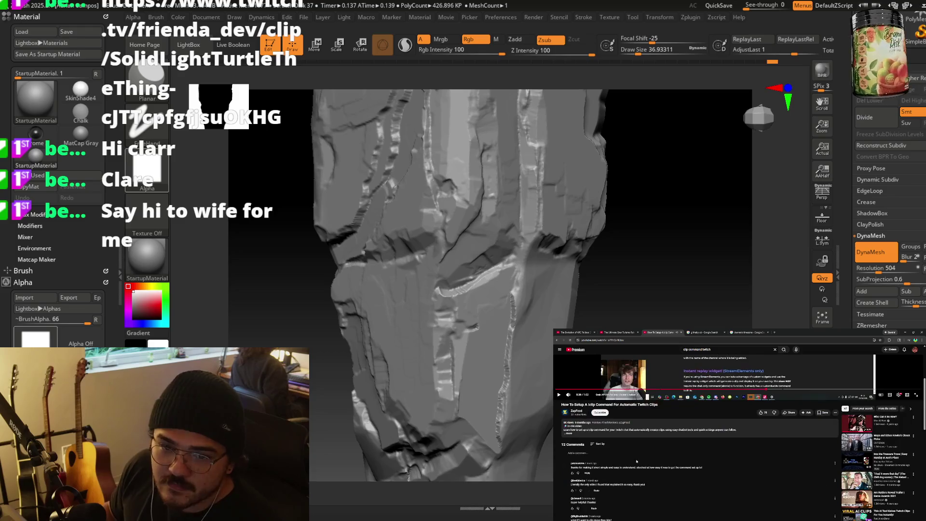
pyautogui.click(704, 332)
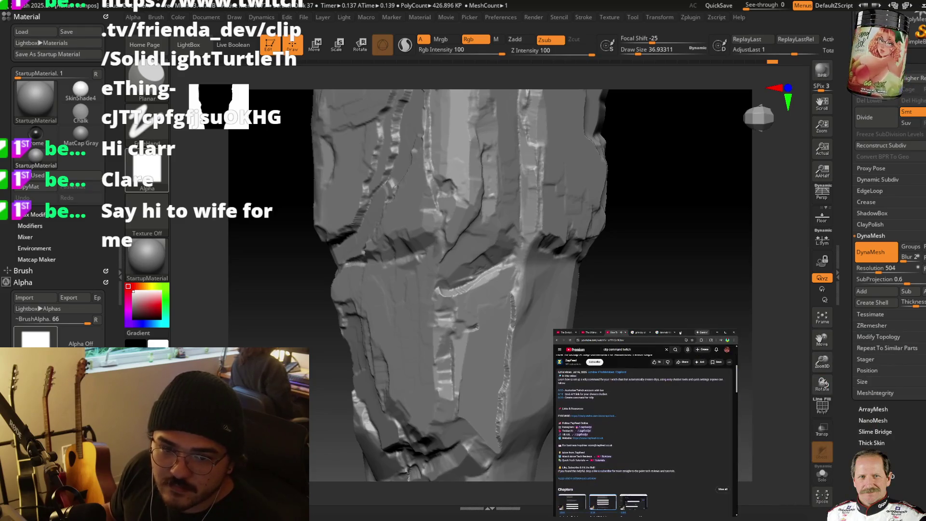
pyautogui.click(676, 332)
pyautogui.hotkey('ctrl', 'w')
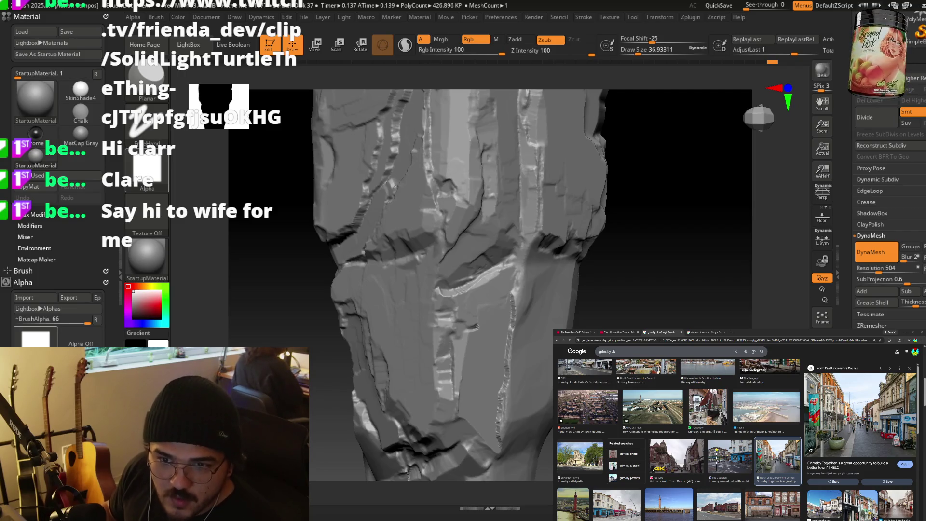
pyautogui.click(585, 332)
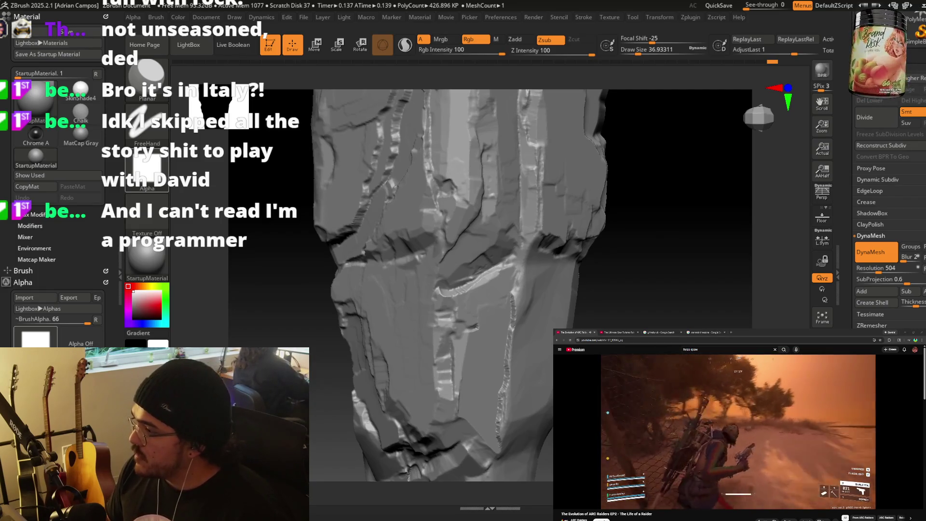
# Let The Evolution of ARC Raiders EP2 keep playing beside the rock pillar sculpt.
pyautogui.moveTo(574, 438)
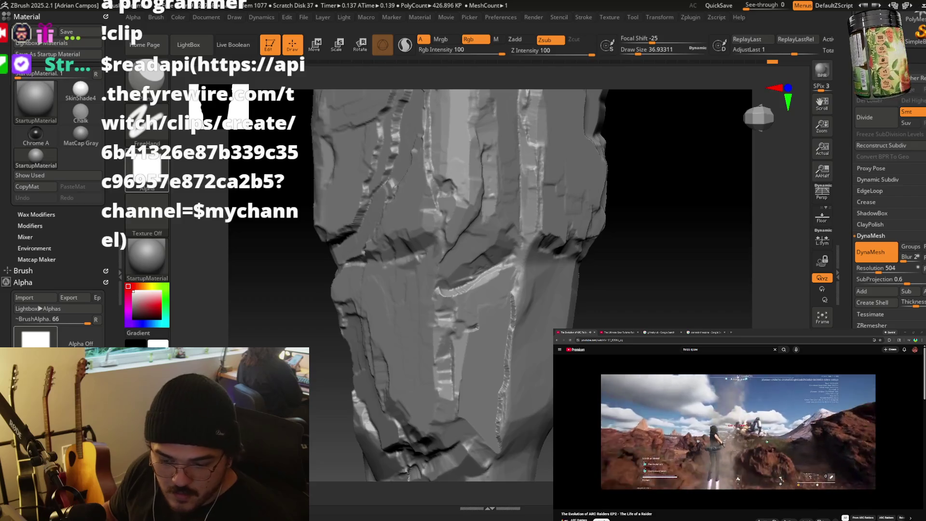
# Pause the ARC Raiders video and switch the side browser to another video tab.
pyautogui.moveTo(766, 423)
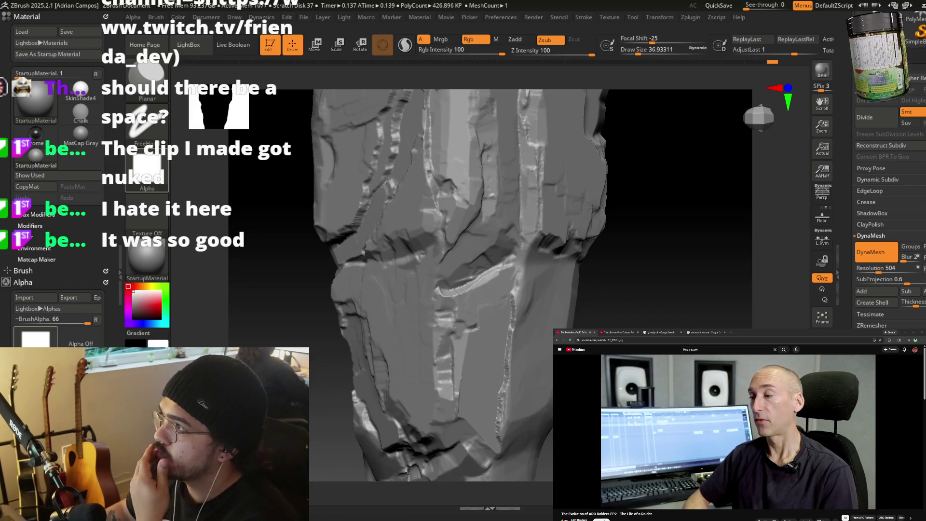
pyautogui.click(772, 410)
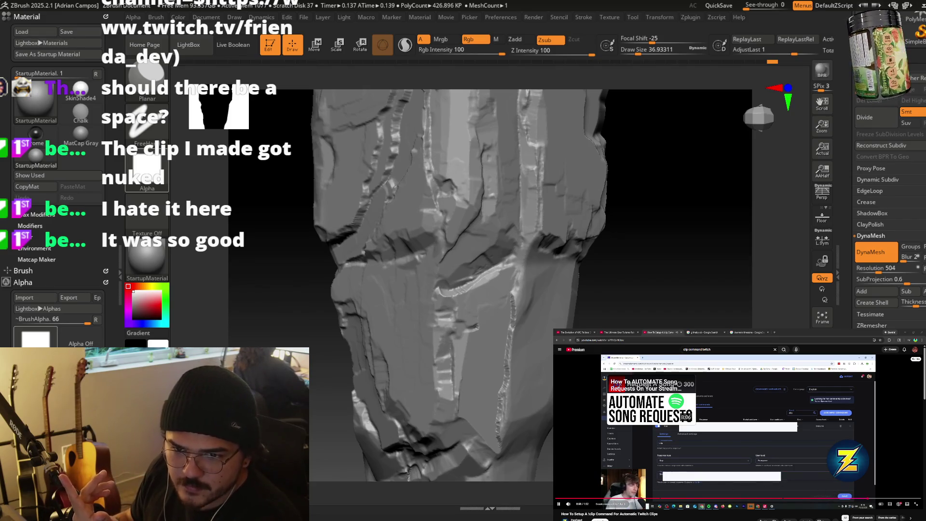
pyautogui.click(581, 332)
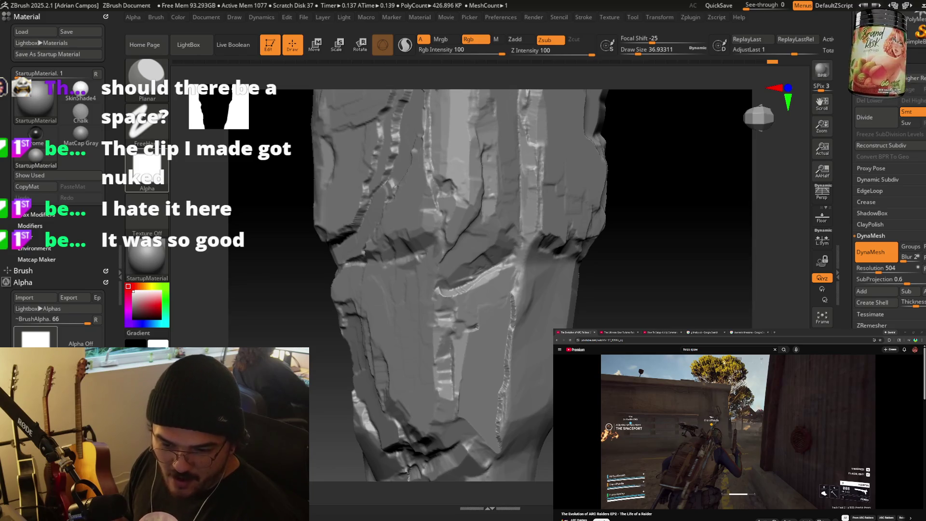
# Rotate the rock pillar in the viewport to see it from a different angle.
pyautogui.moveTo(422, 239); pyautogui.dragTo(436, 261, button='right')
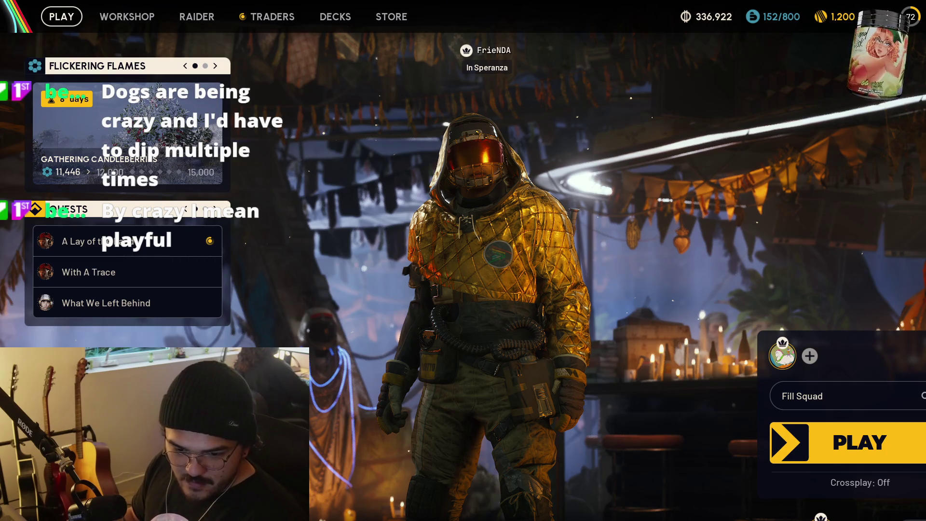
# Open the inventory showing the full 280/280 stash and the nearly empty loadout.
pyautogui.press('Tab')
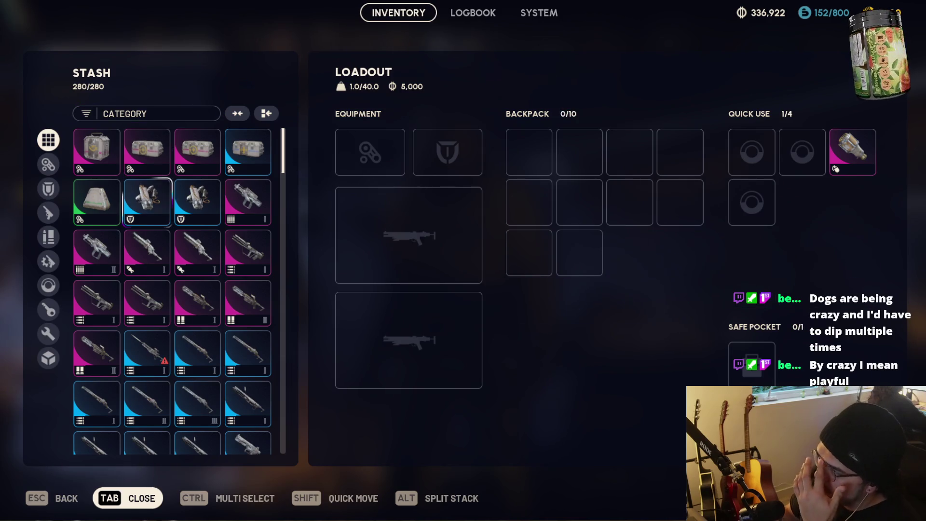
# Equip the Looting Mk. 1 augment and swap the Venator I pistol for the green-tier revolver.
pyautogui.moveTo(97, 201); pyautogui.dragTo(370, 152)
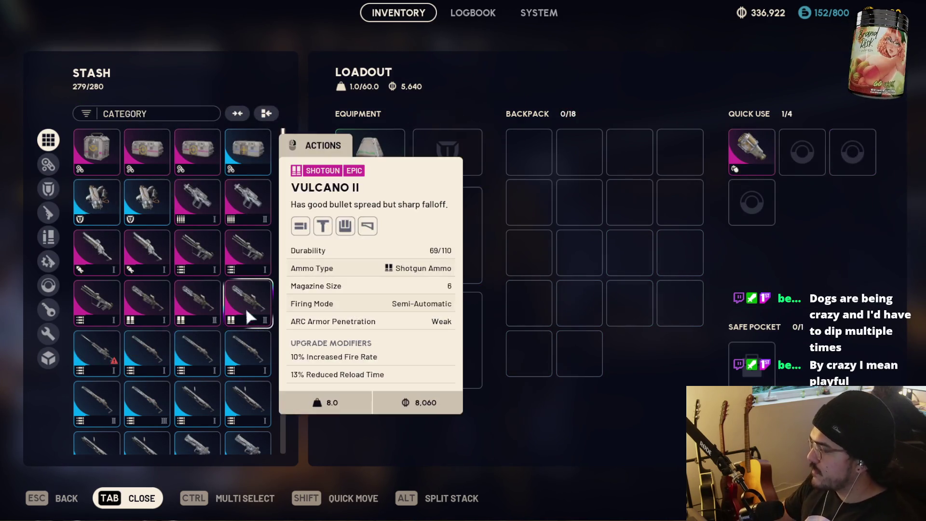
pyautogui.scroll(-3, 193, 301)
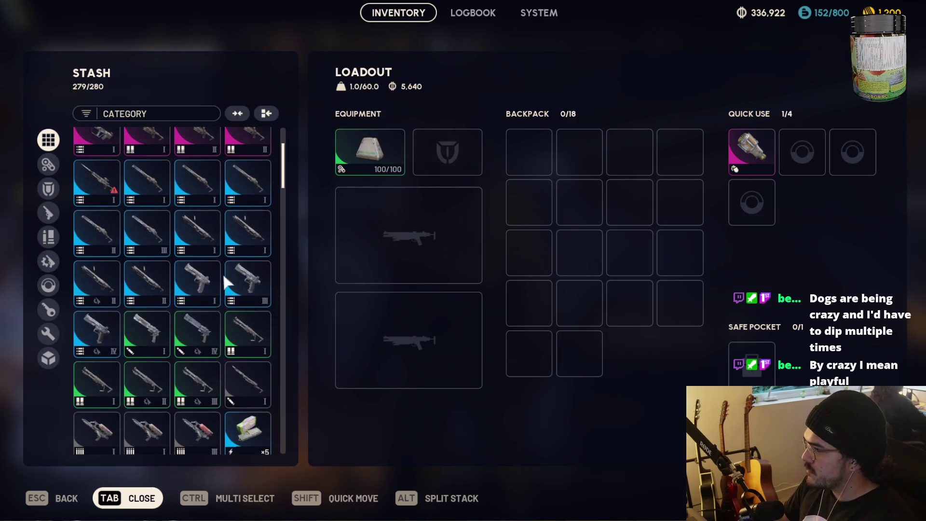
pyautogui.keyDown('shift'); pyautogui.click(202, 285); pyautogui.keyUp('shift')
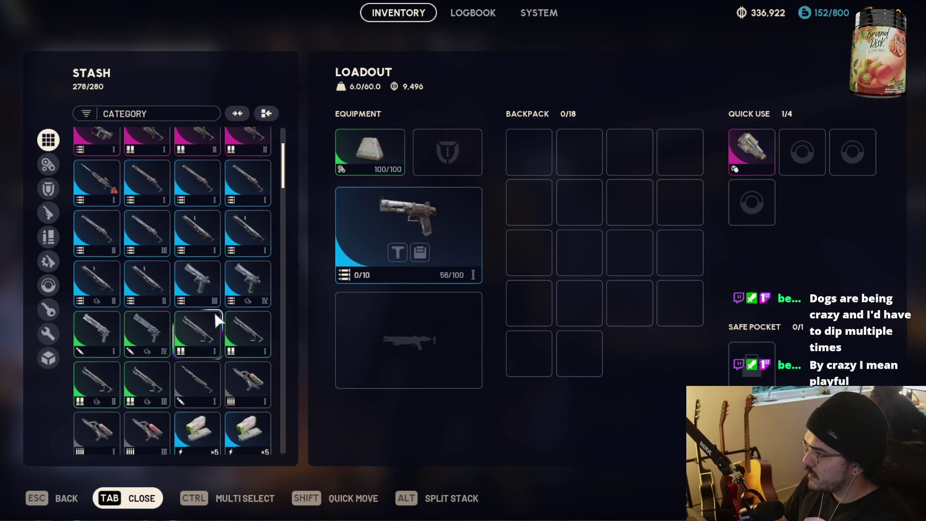
pyautogui.keyDown('shift'); pyautogui.click(384, 221); pyautogui.keyUp('shift')
pyautogui.scroll(-4, 193, 313)
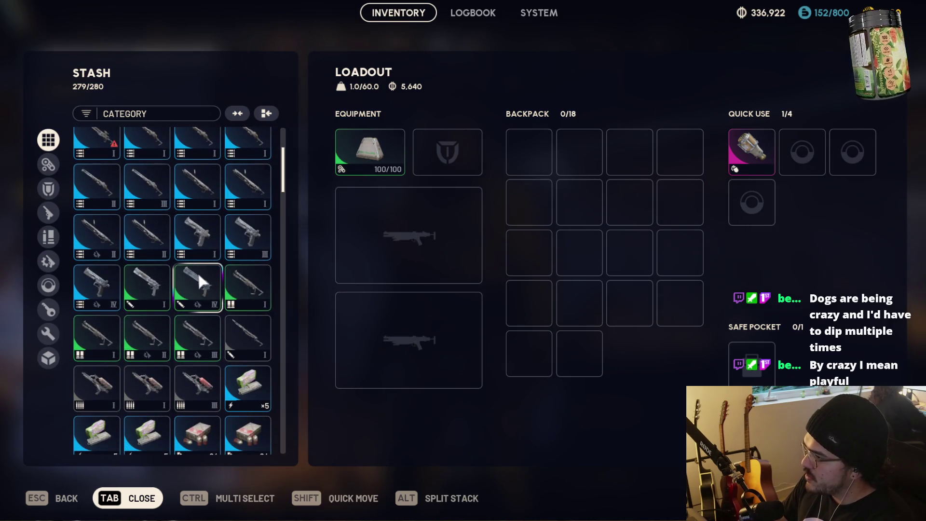
pyautogui.keyDown('shift'); pyautogui.click(198, 275); pyautogui.keyUp('shift')
pyautogui.scroll(-2, 212, 325)
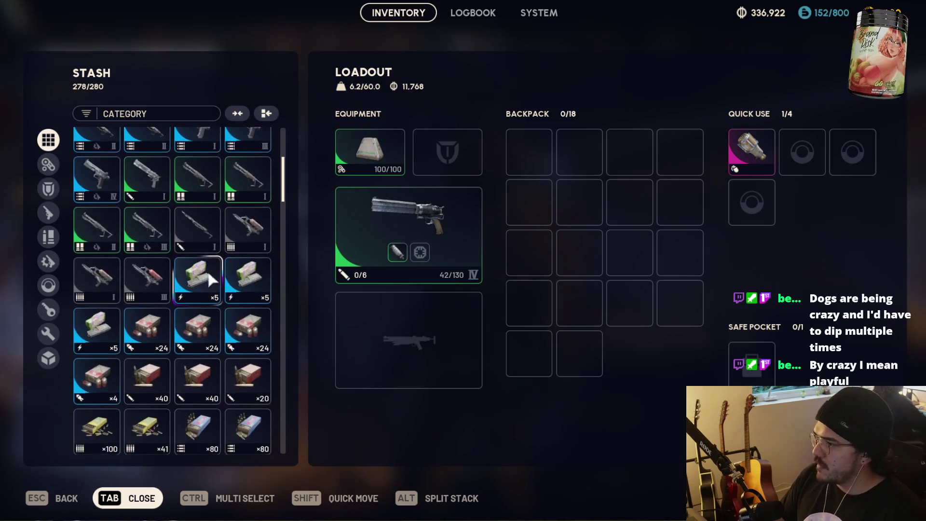
# Move two ammo stacks into the backpack, check the ammo and weapon filters, and close the inventory.
pyautogui.rightClick(397, 252)
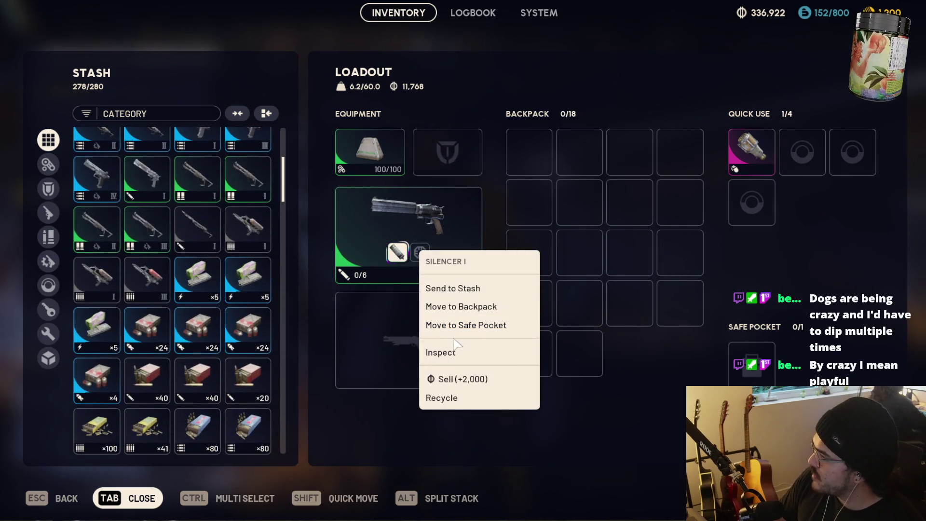
pyautogui.click(344, 355)
pyautogui.scroll(-2, 193, 290)
pyautogui.keyDown('shift'); pyautogui.click(191, 278); pyautogui.keyUp('shift')
pyautogui.keyDown('shift'); pyautogui.click(193, 275); pyautogui.keyUp('shift')
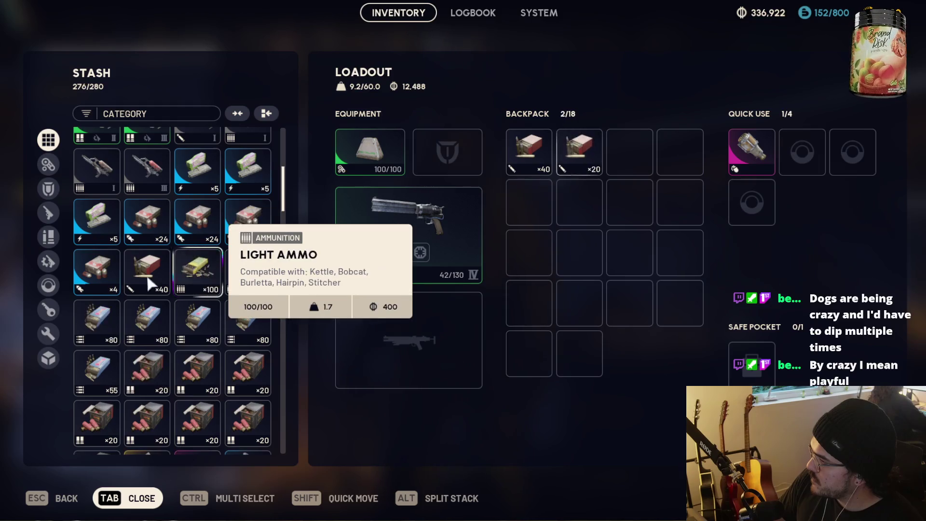
pyautogui.scroll(5, 207, 304)
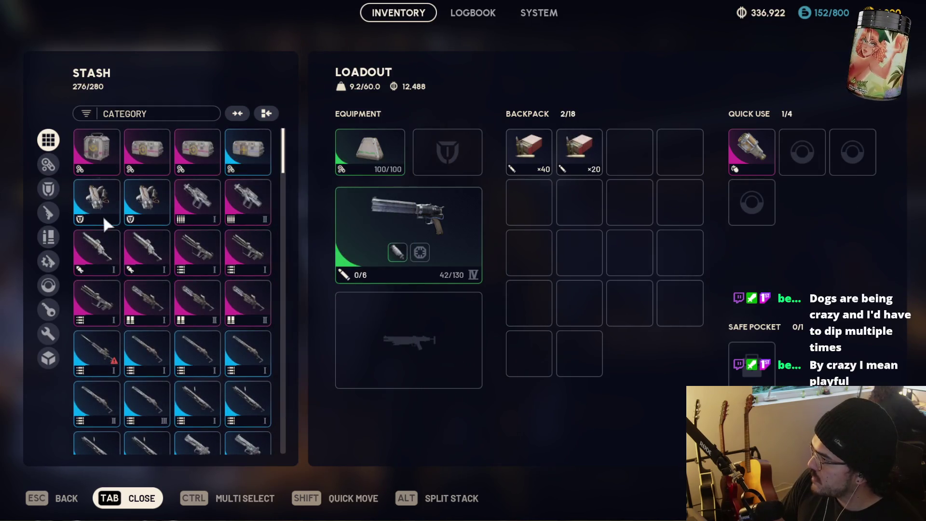
pyautogui.click(48, 236)
pyautogui.click(49, 212)
pyautogui.press('Tab')
pyautogui.press('Tab')
pyautogui.press('Tab')
# Craft a Light Shield from the workshop's workbench blueprints.
pyautogui.click(120, 14)
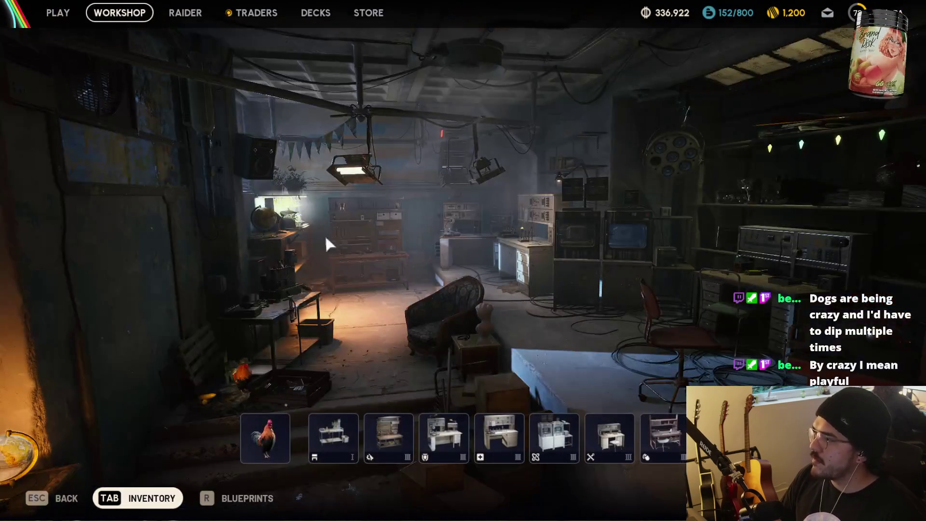
pyautogui.click(333, 437)
pyautogui.click(184, 102)
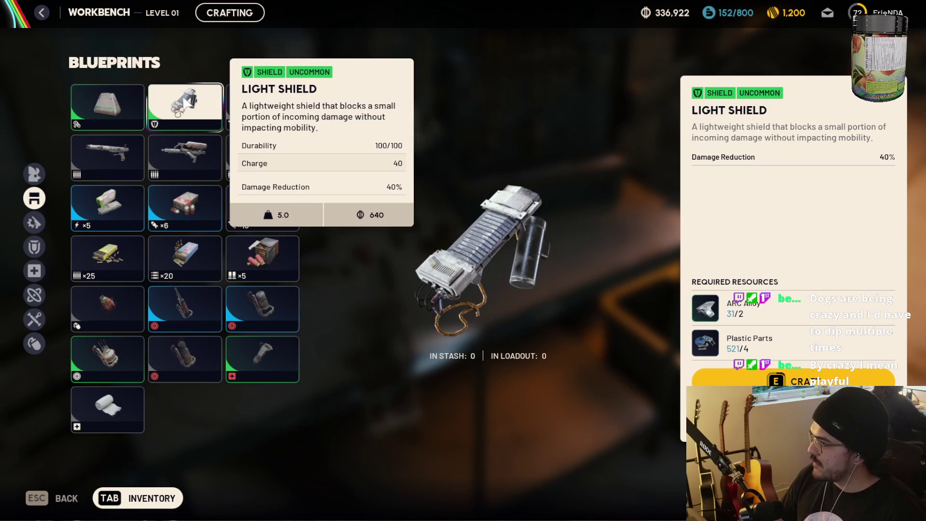
pyautogui.press('e')
# Equip the new Light Shield, move the quick-use item into the safe pocket, and open the Traders hub.
pyautogui.press('Return')
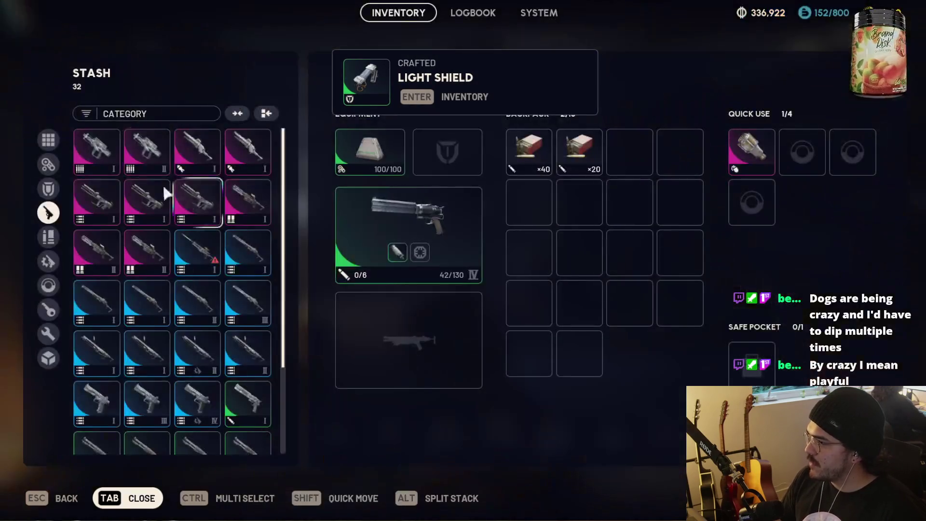
pyautogui.keyDown('shift'); pyautogui.click(214, 155); pyautogui.keyUp('shift')
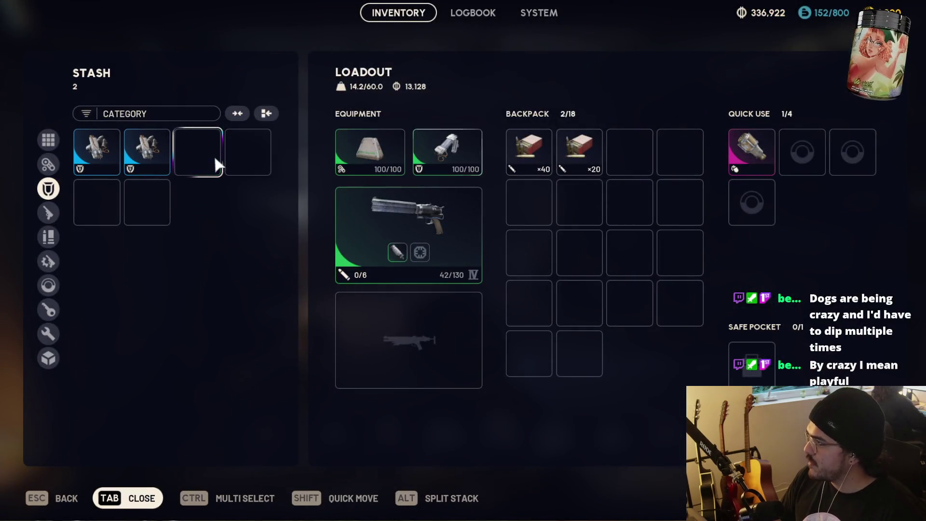
pyautogui.moveTo(752, 152)
pyautogui.mouseDown()
pyautogui.moveTo(776, 319)
pyautogui.moveTo(751, 363)
pyautogui.mouseUp()
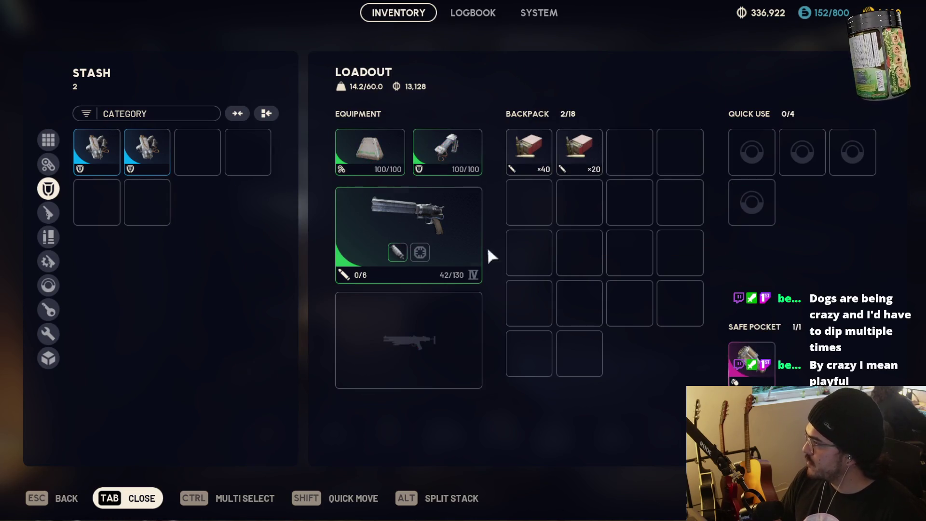
pyautogui.press('Tab')
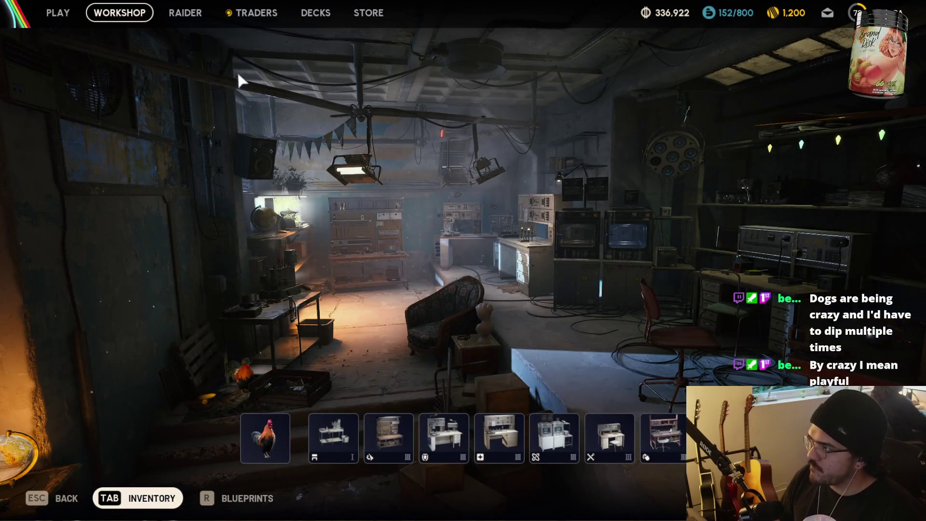
pyautogui.click(247, 13)
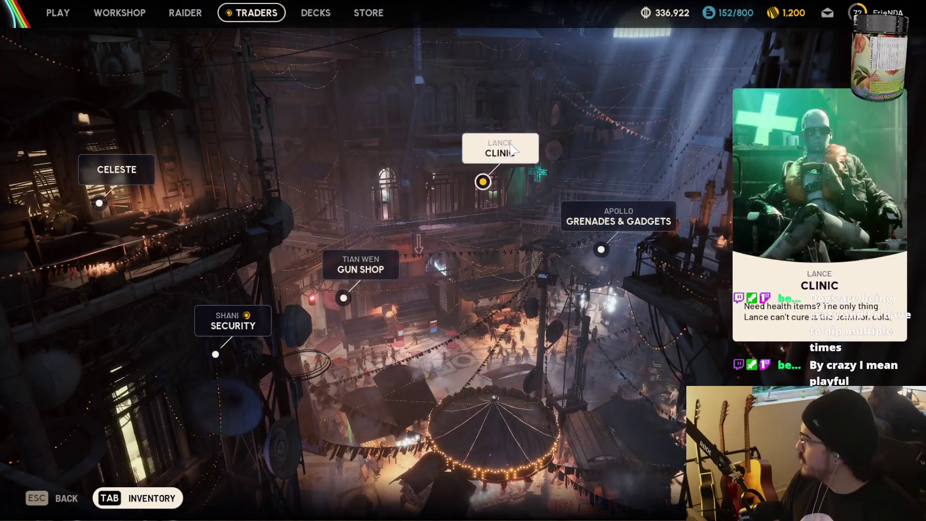
# Buy a Shield Recharger from the Clinic trader.
pyautogui.click(513, 149)
pyautogui.click(609, 188)
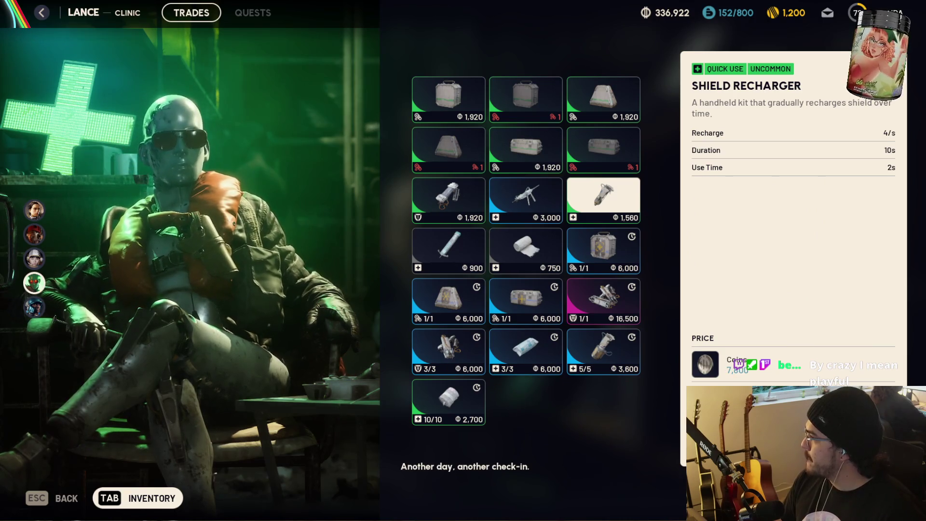
pyautogui.press('Return')
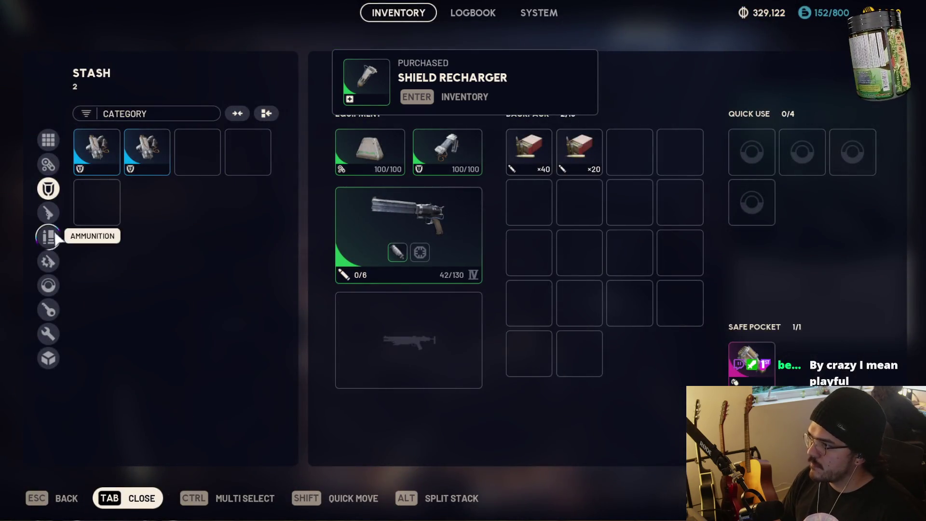
# Load the Shield Recharger, a Herbal Bandage and the Trigger 'Nade into quick-use slots.
pyautogui.click(48, 237)
pyautogui.click(48, 285)
pyautogui.scroll(-2, 190, 301)
pyautogui.scroll(-3, 262, 279)
pyautogui.keyDown('shift'); pyautogui.click(198, 327); pyautogui.keyUp('shift')
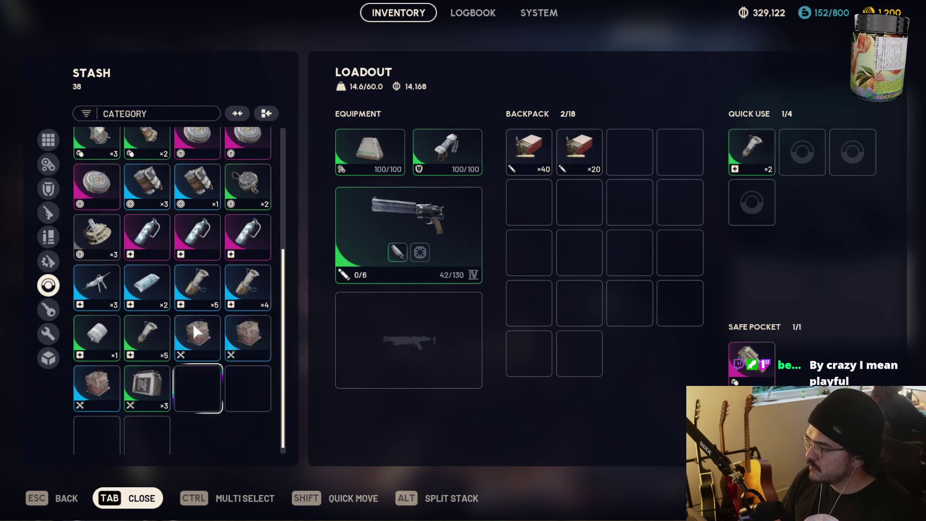
pyautogui.keyDown('shift'); pyautogui.click(96, 333); pyautogui.keyUp('shift')
pyautogui.moveTo(152, 290)
pyautogui.mouseDown()
pyautogui.moveTo(701, 192)
pyautogui.moveTo(847, 152)
pyautogui.mouseUp()
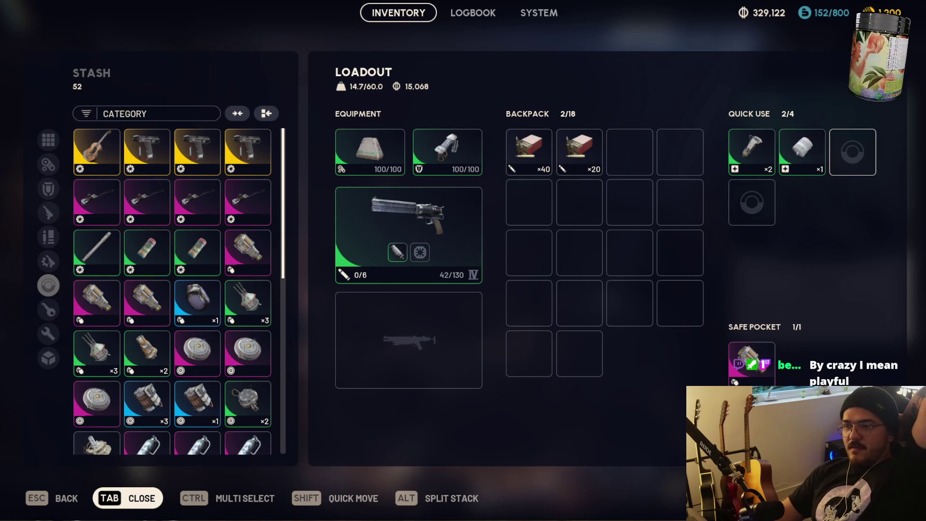
pyautogui.scroll(-3, 147, 263)
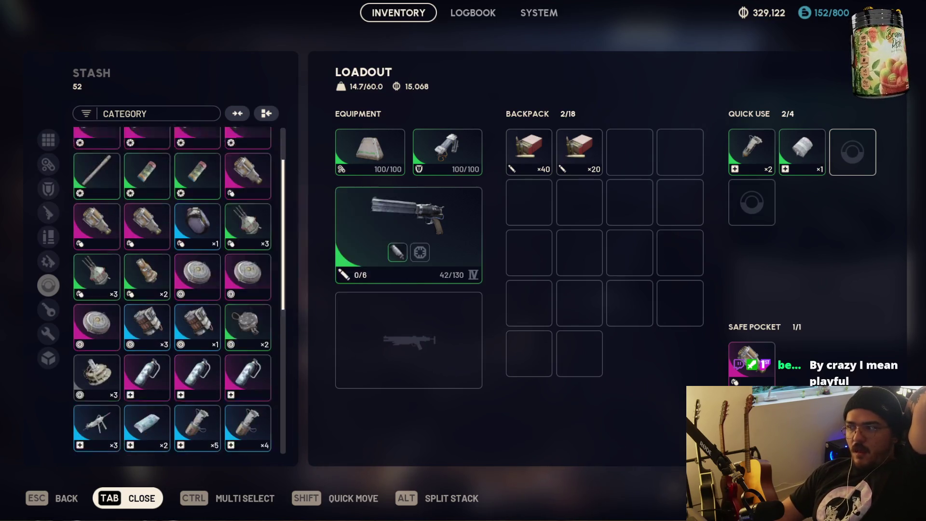
pyautogui.keyDown('shift'); pyautogui.click(147, 263); pyautogui.keyUp('shift')
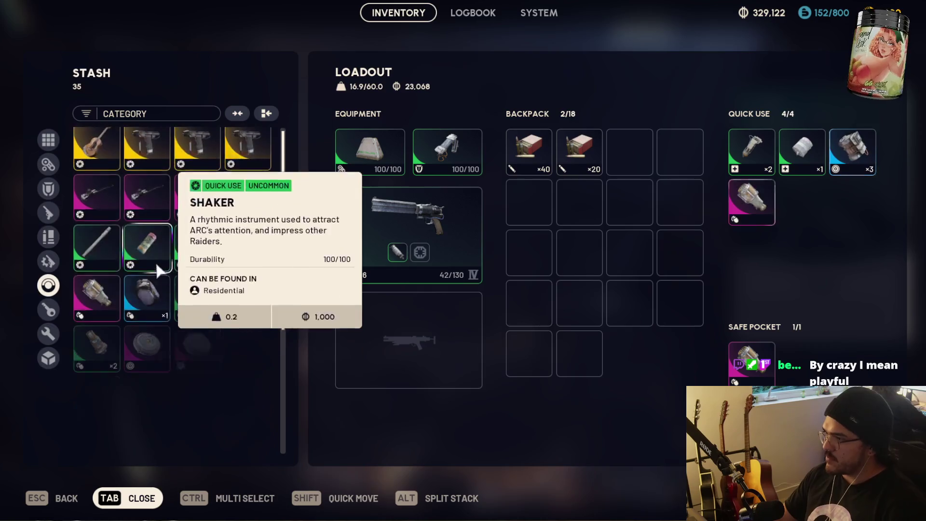
# Empty the fourth quick-use slot and return the safe-pocket item to the stash.
pyautogui.keyDown('shift'); pyautogui.click(748, 210); pyautogui.keyUp('shift')
pyautogui.keyDown('shift'); pyautogui.click(751, 361); pyautogui.keyUp('shift')
pyautogui.scroll(-5, 212, 308)
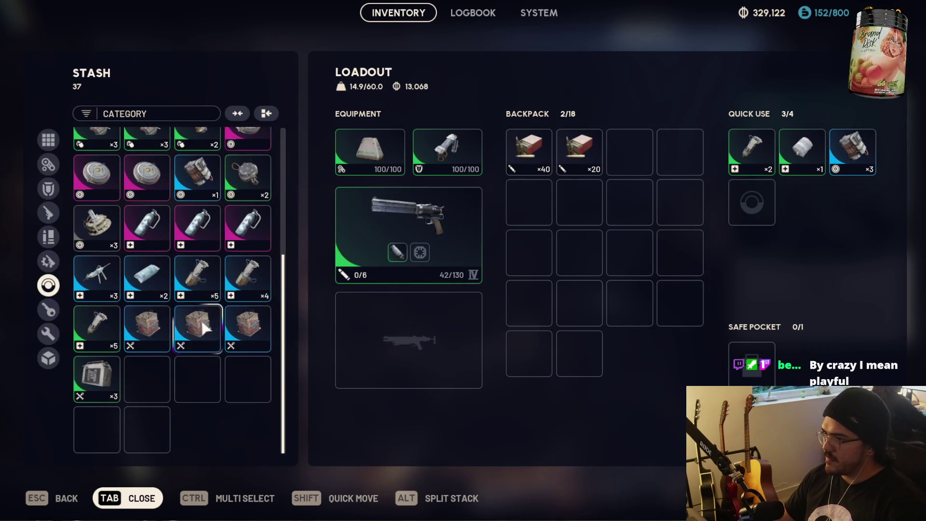
# Leave the inventory and bring up map selection from the play screen.
pyautogui.press('Tab')
pyautogui.press('Escape')
pyautogui.click(810, 424)
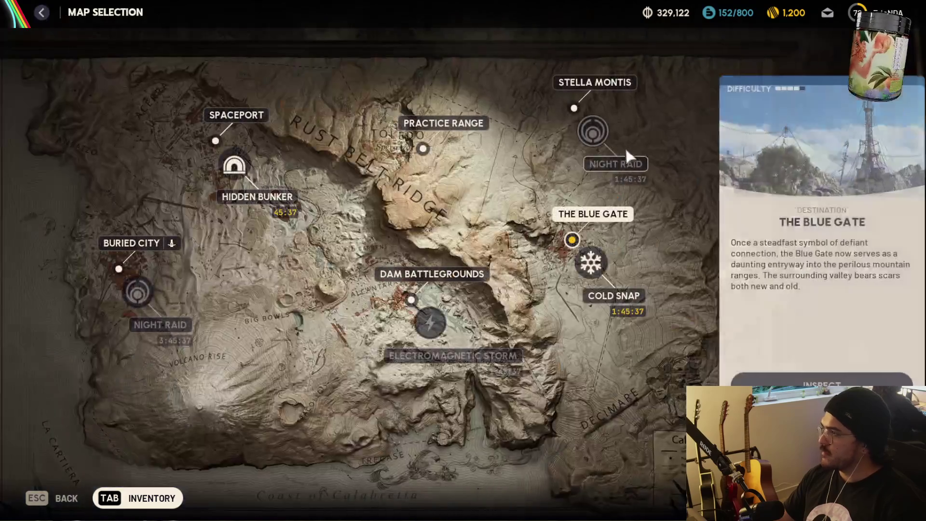
# Compare Hidden Bunker, Spaceport and Buried City, choose Hidden Bunker, then reopen the inventory.
pyautogui.click(236, 167)
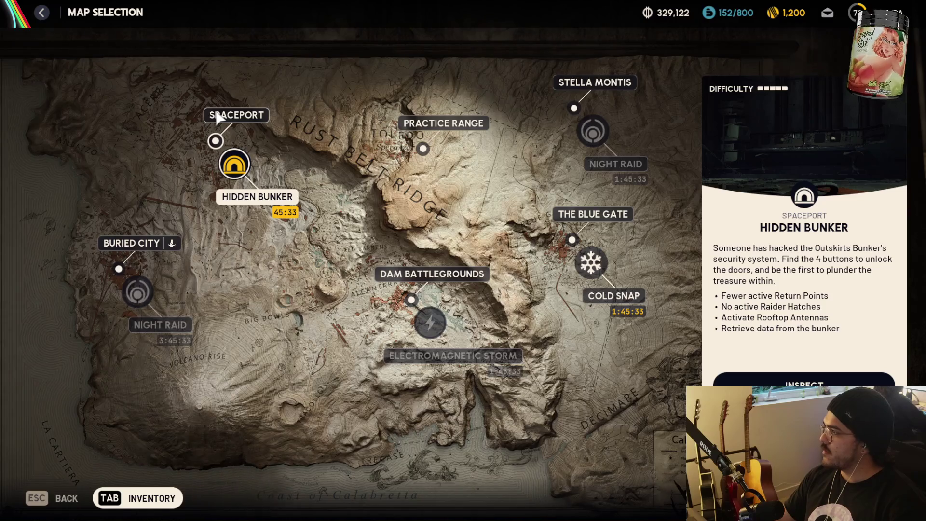
pyautogui.click(218, 118)
pyautogui.click(146, 243)
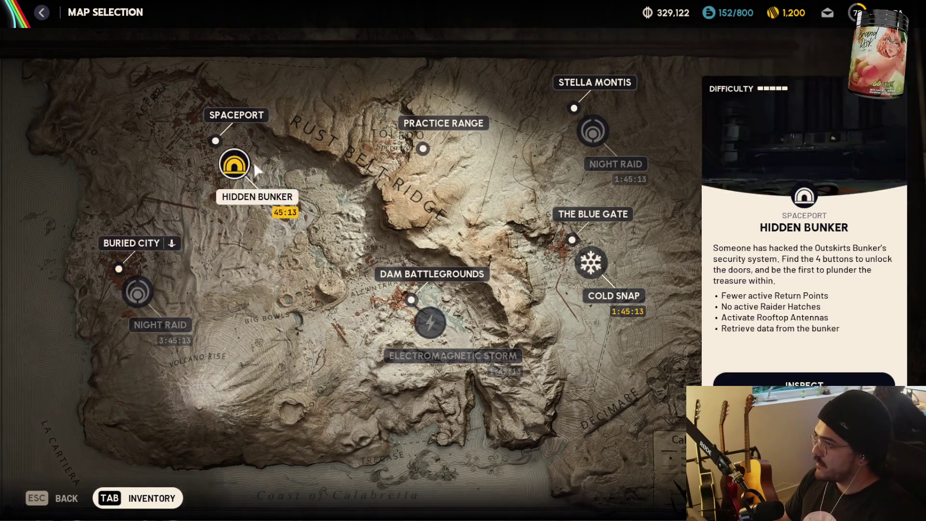
pyautogui.click(251, 161)
pyautogui.press('Tab')
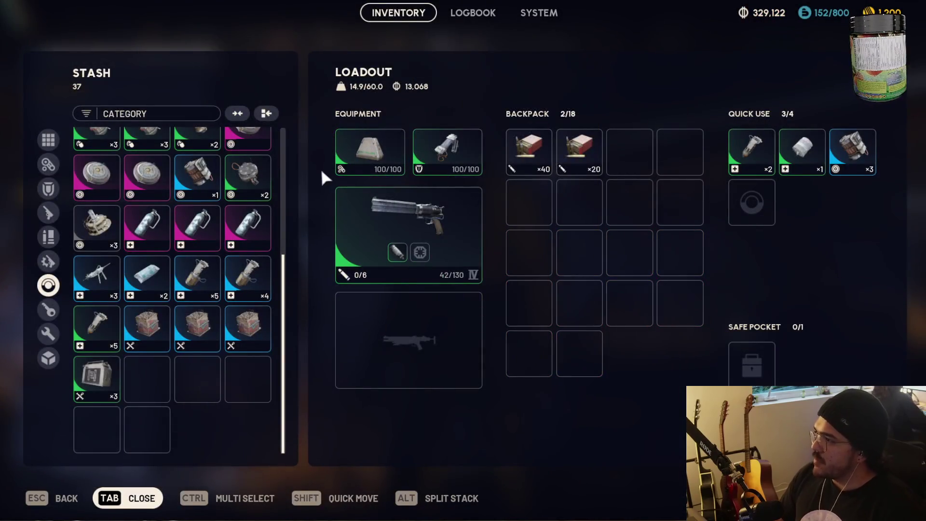